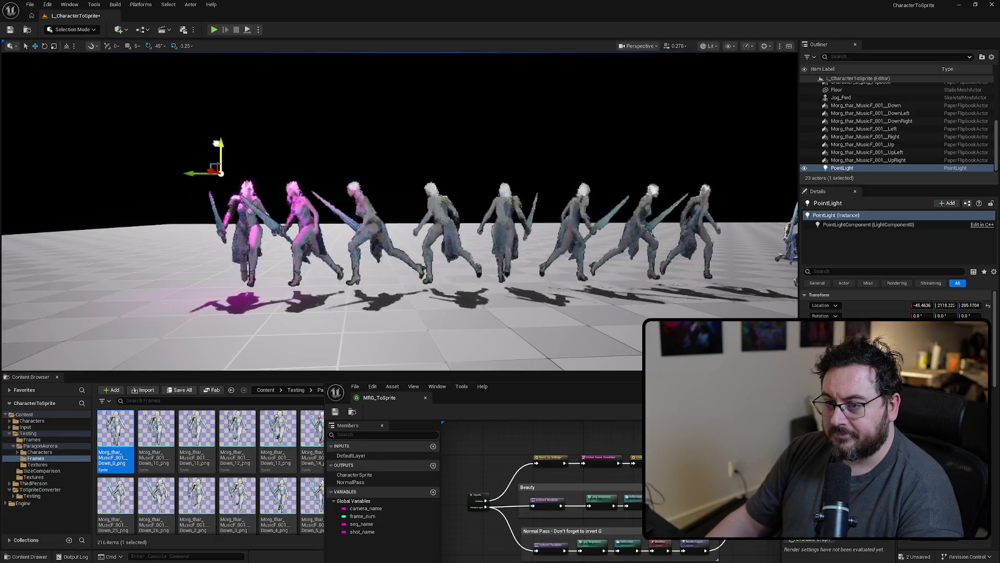
Step: Alt-drag the point light along Y to add PointLight2 and PointLight3 along the character row
alt+drag(202, 176, 275, 167)
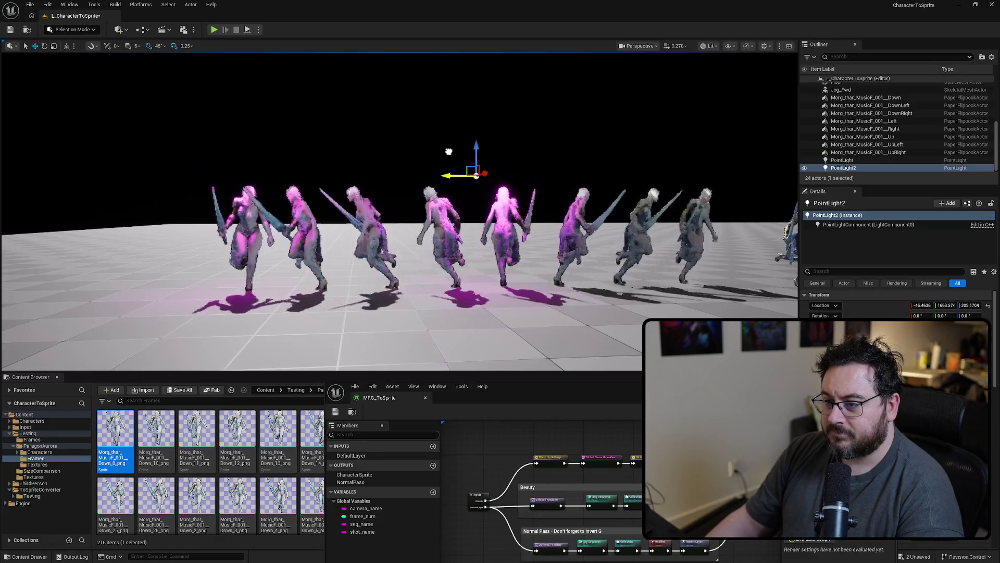
mouse_move(443, 166)
mouse_down()
mouse_move(496, 166)
mouse_move(412, 167)
mouse_move(427, 167)
mouse_up()
mouse_move(312, 169)
mouse_down()
mouse_move(534, 171)
mouse_move(458, 195)
mouse_move(458, 125)
mouse_up()
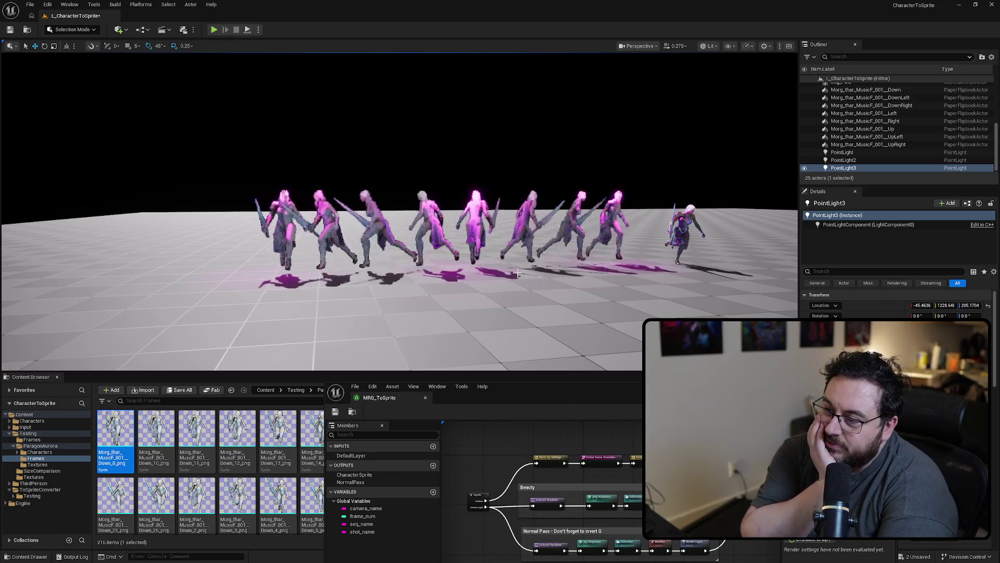
mouse_move(516, 273)
mouse_down()
mouse_move(500, 291)
mouse_move(531, 138)
mouse_up()
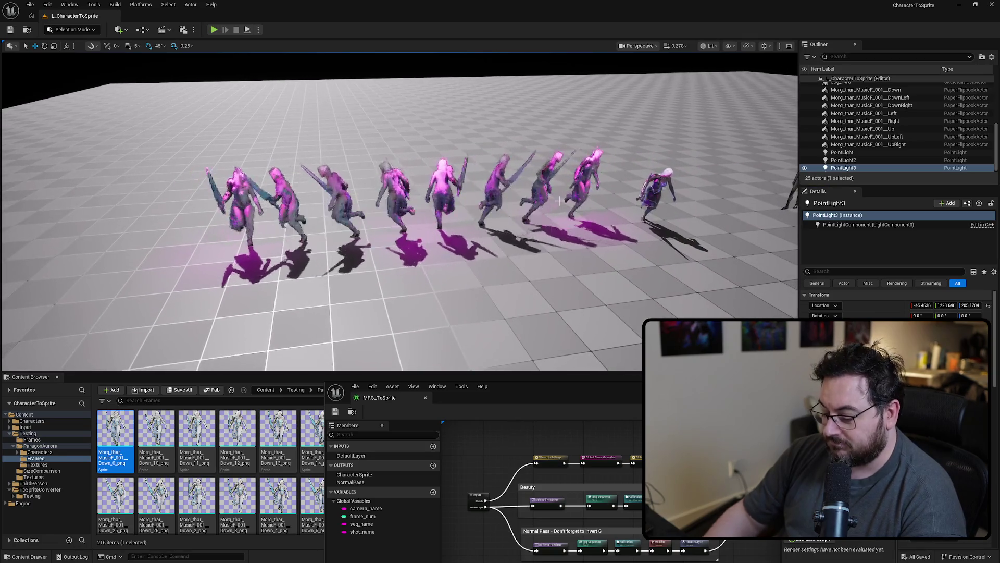
key(alt+p)
key(w)
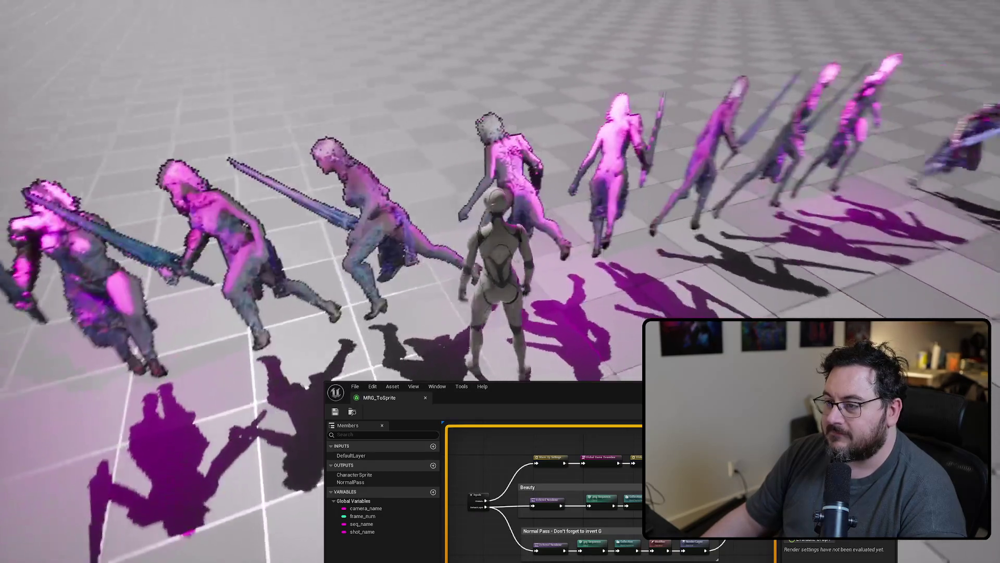
key(s)
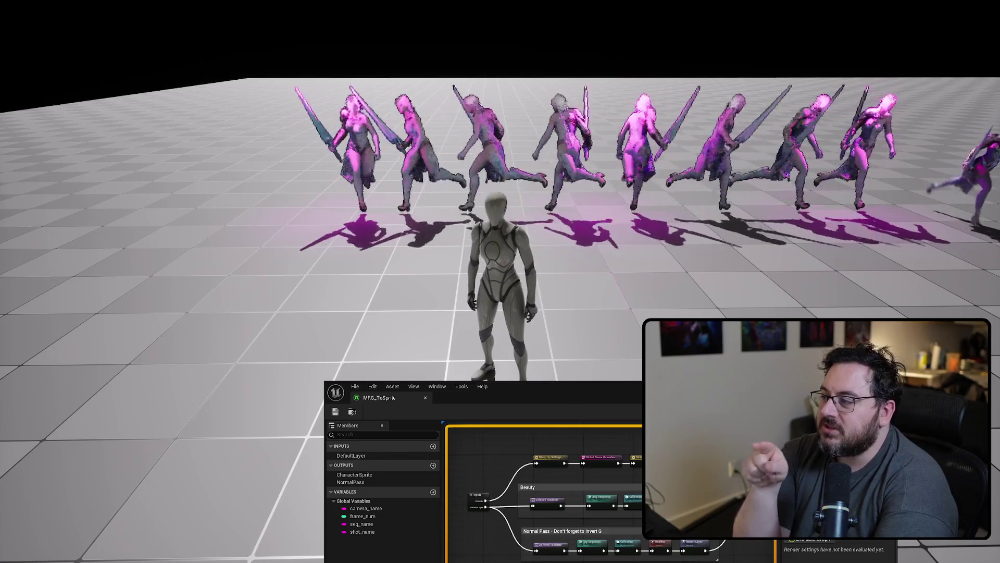
key(Escape)
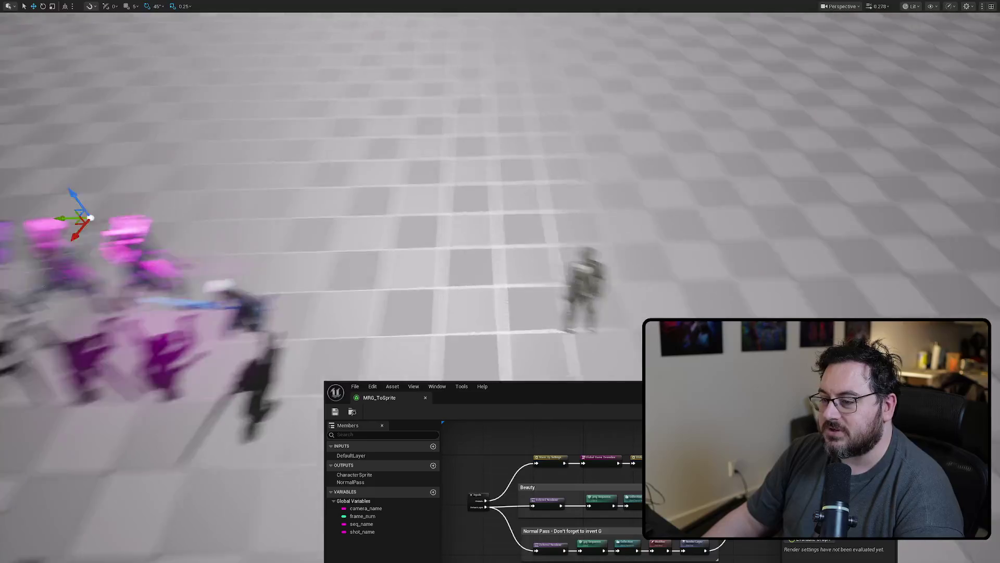
key(F11)
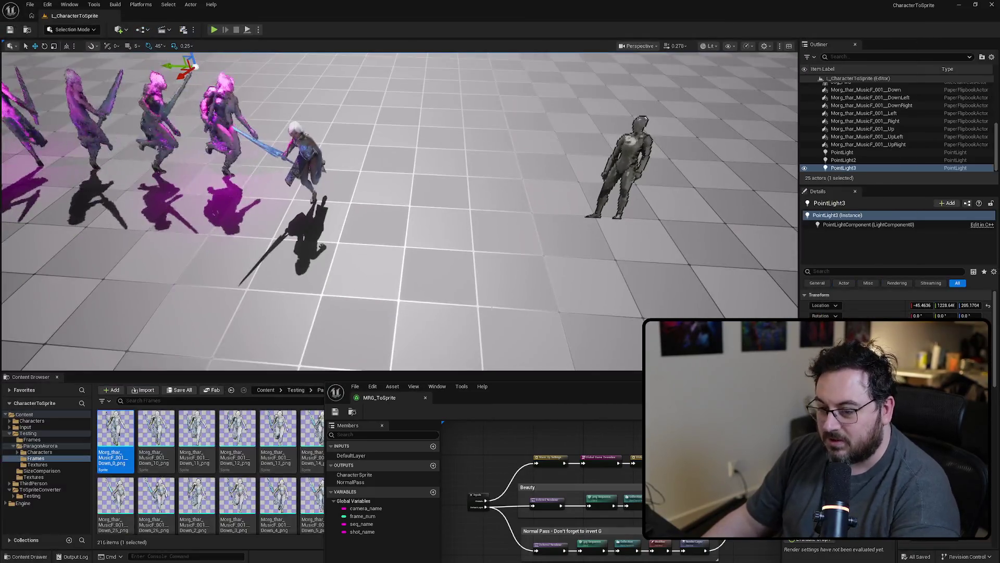
Step: Open the ThirdPerson Blueprints folder and place a BP_ThirdPersonCharacter into the level
drag(637, 382, 871, 377)
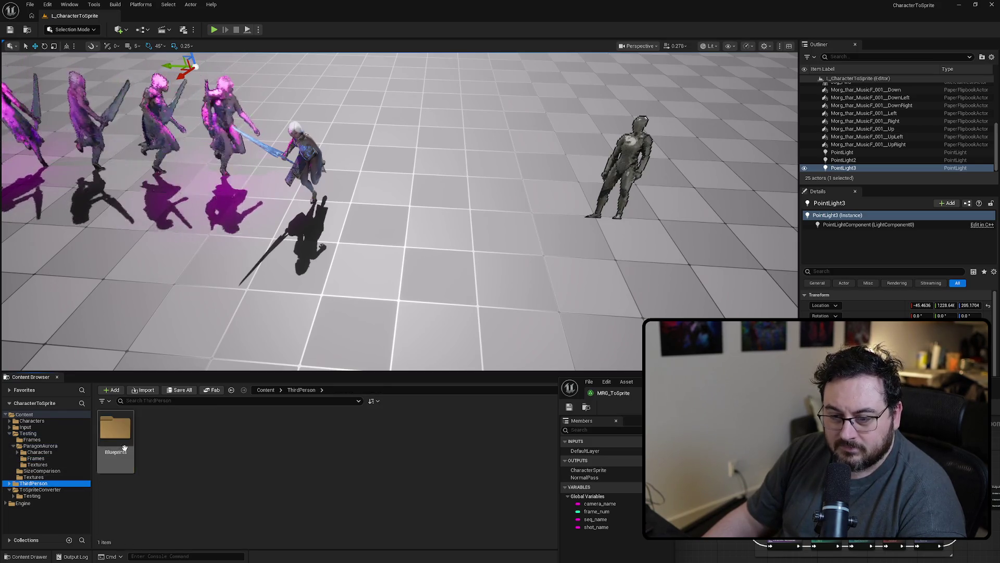
double_click(115, 437)
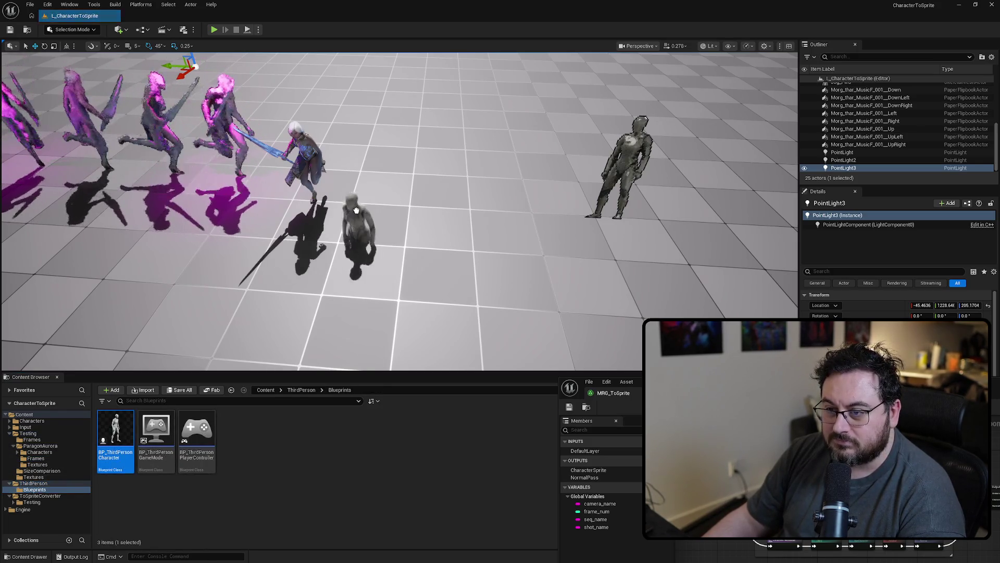
drag(343, 168, 342, 168)
key(f)
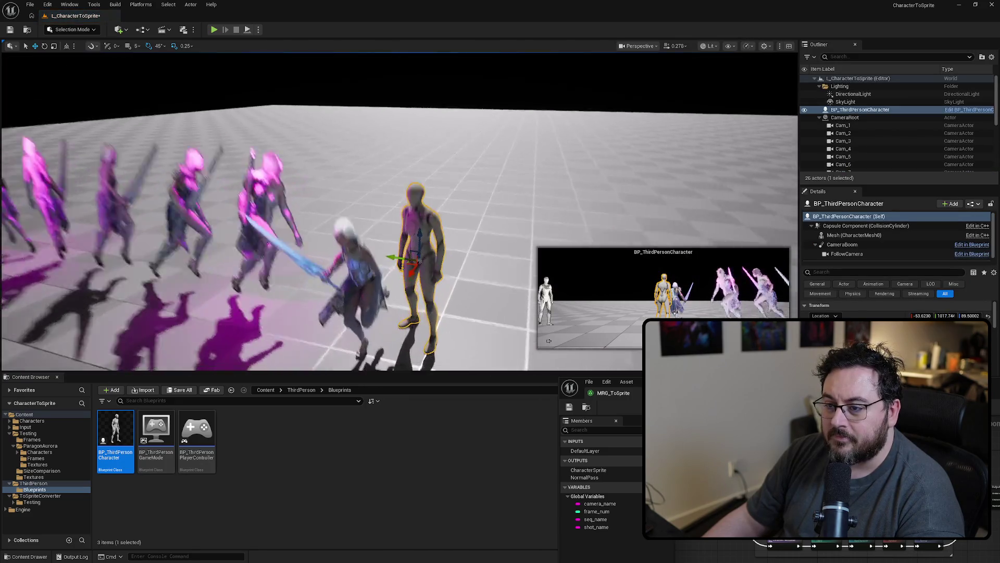
Step: Move the mannequin beside the Aurora sprite at the end of the row
mouse_move(435, 192)
mouse_down()
mouse_move(299, 189)
mouse_move(299, 245)
mouse_move(312, 253)
mouse_move(357, 201)
mouse_move(479, 212)
mouse_move(431, 212)
mouse_move(439, 208)
mouse_move(440, 244)
mouse_move(439, 156)
mouse_move(508, 189)
mouse_up()
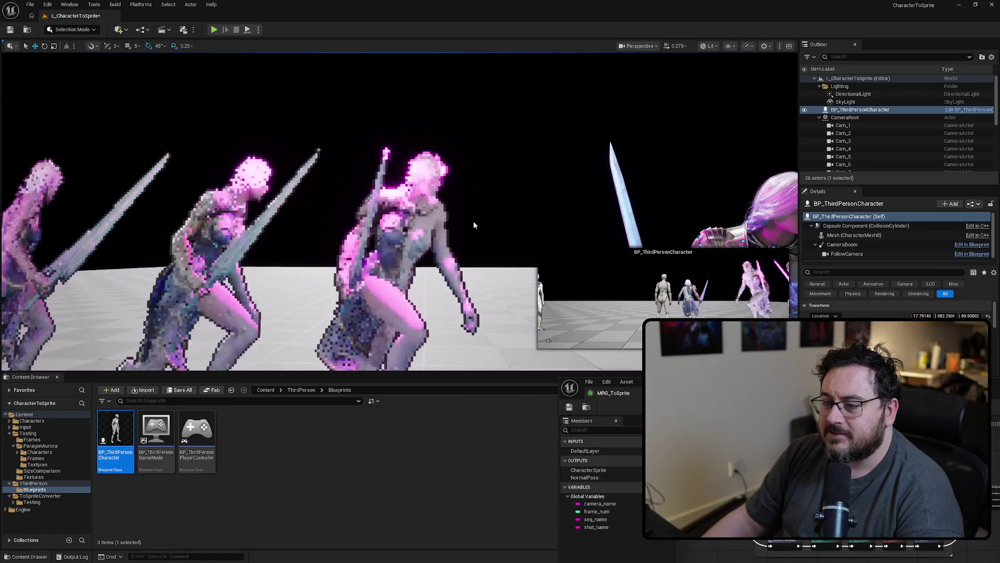
mouse_move(474, 225)
mouse_down()
mouse_move(474, 252)
mouse_move(503, 142)
mouse_up()
mouse_move(548, 170)
mouse_down()
mouse_move(526, 182)
mouse_move(487, 120)
mouse_up()
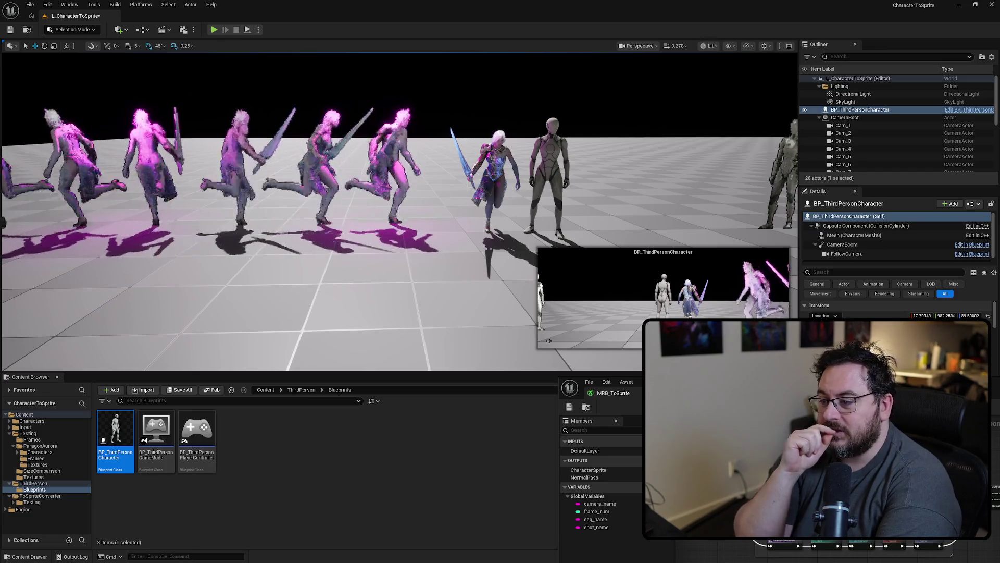
scroll(442, 204, down, 5)
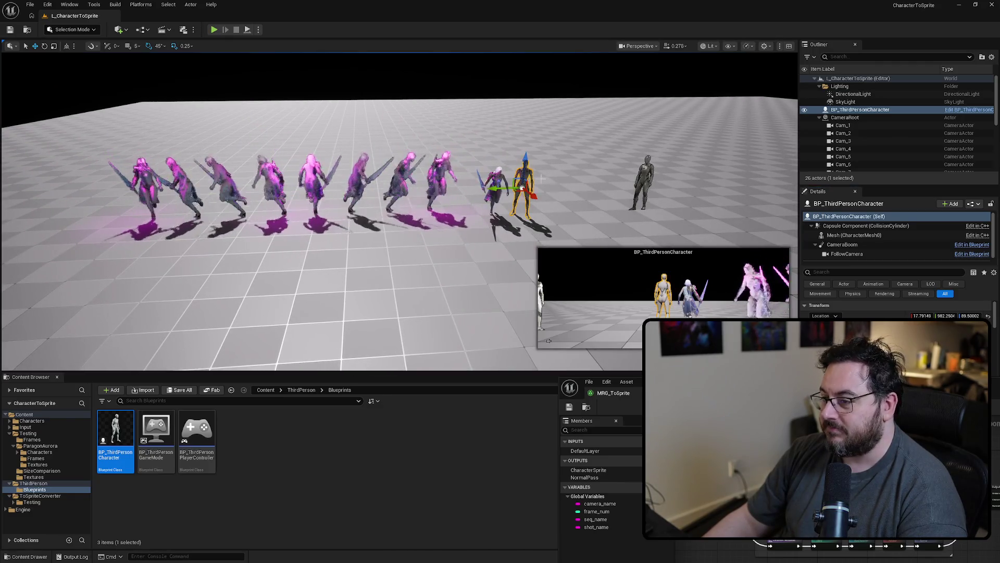
Step: Reset the character's Location to 0,0,0 and lower it so its feet meet the floor
click(988, 316)
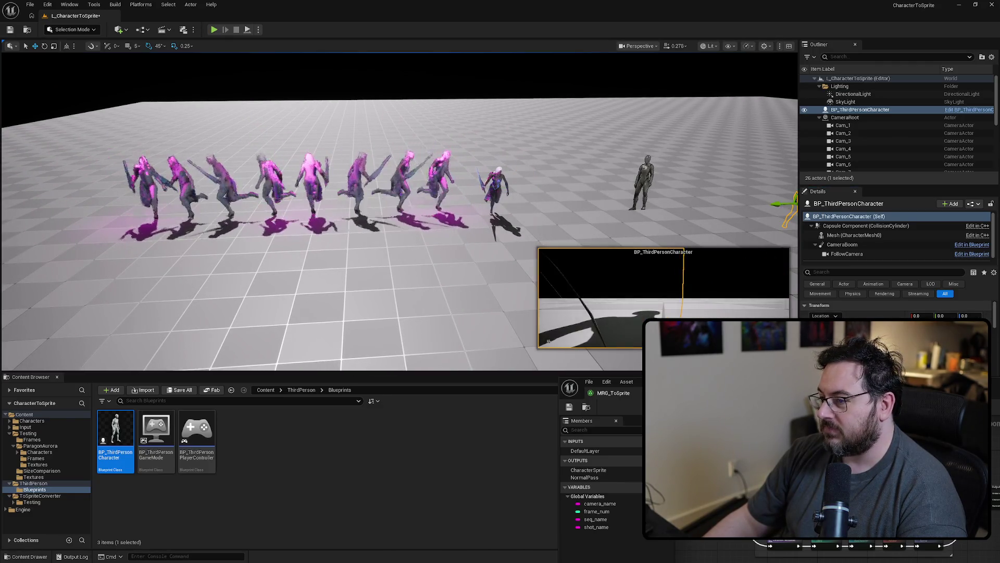
key(f)
key(End)
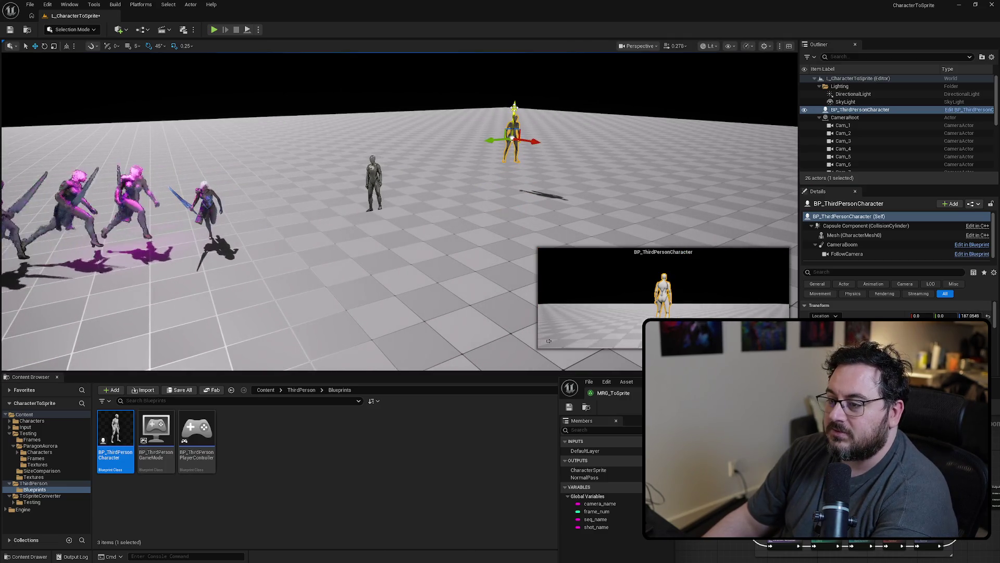
drag(463, 111, 461, 138)
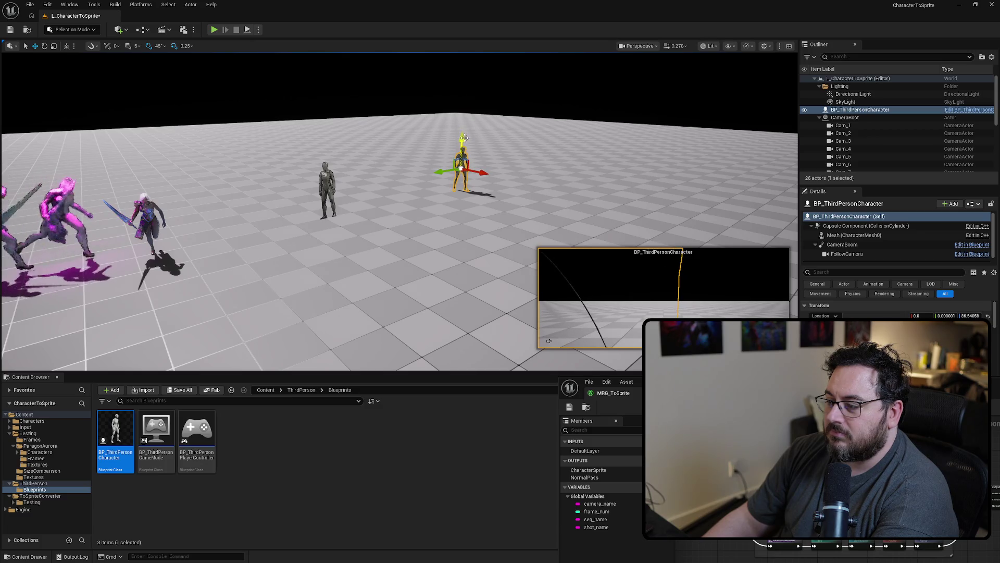
drag(615, 183, 583, 149)
key(f)
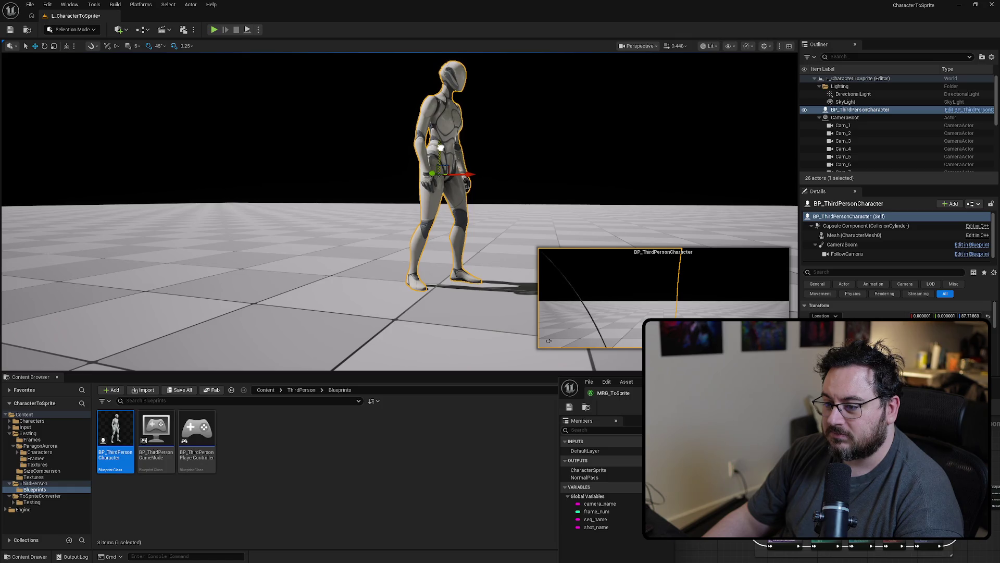
Step: Show the camera actors with G and frame the character inside the camera ring
drag(903, 373, 511, 433)
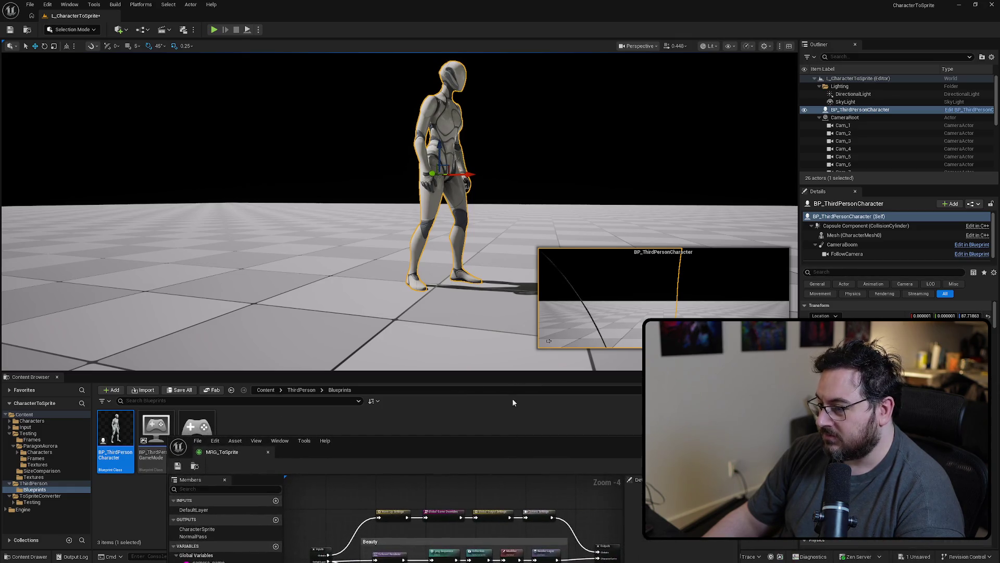
key(g)
mouse_move(454, 56)
mouse_down()
mouse_move(346, 67)
mouse_move(525, 193)
mouse_up()
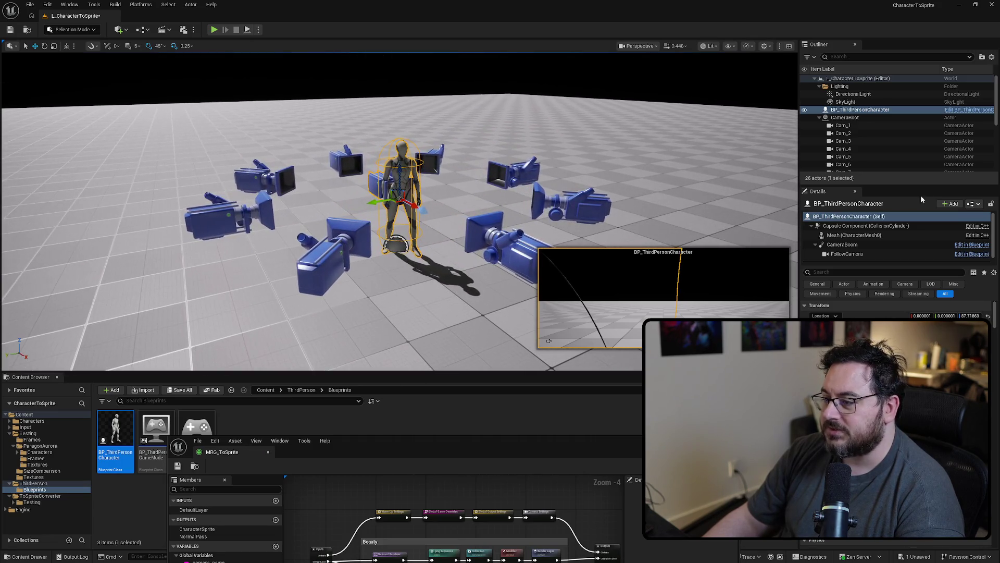
scroll(335, 167, up, 5)
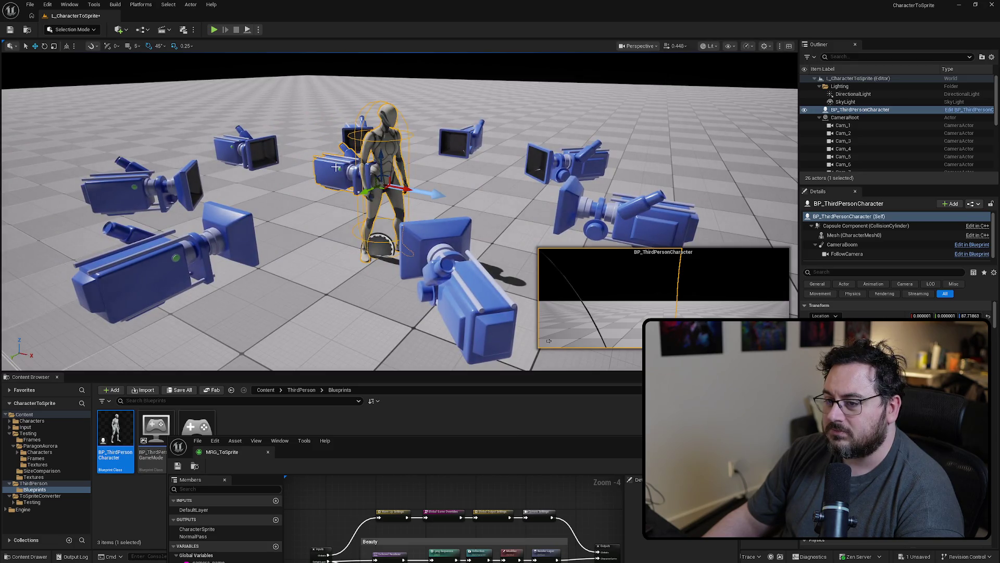
key(f)
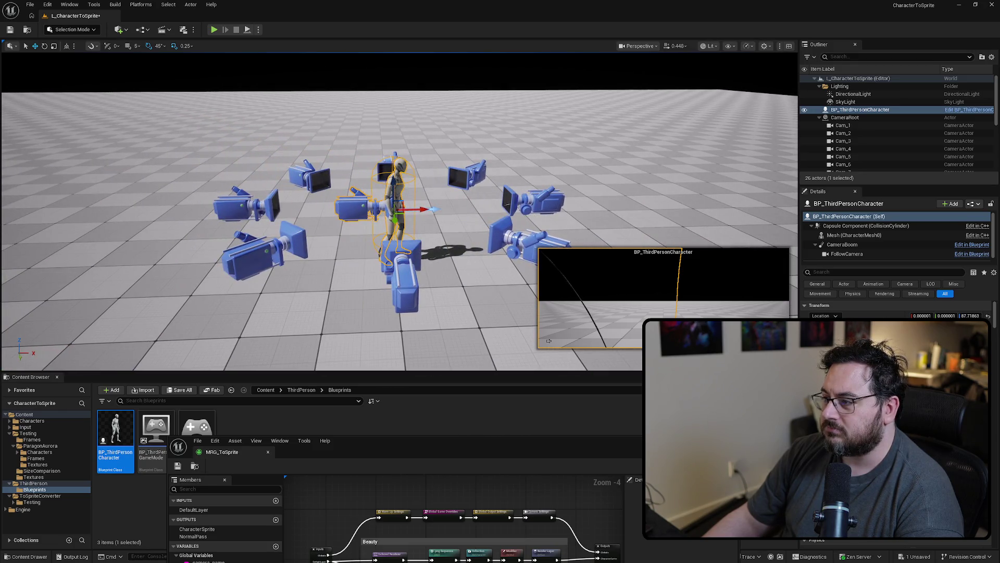
drag(535, 201, 535, 201)
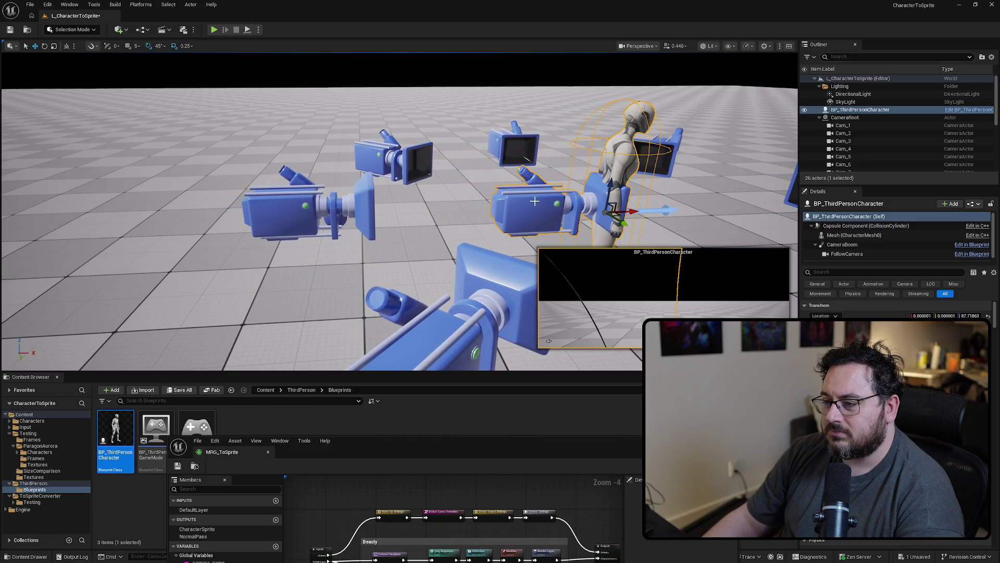
key(f)
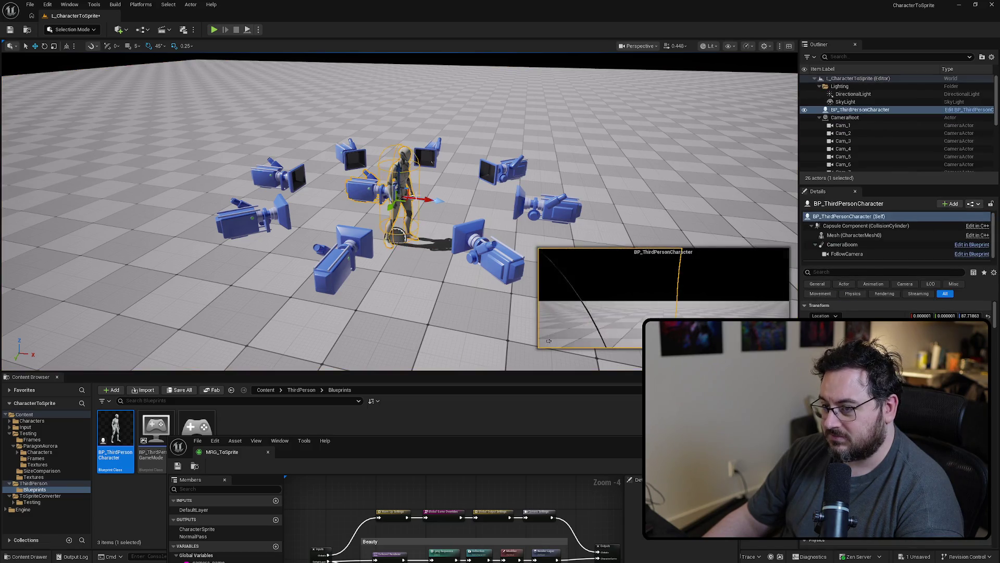
Step: Run a quick play test of the level, then refocus on the character
key(alt+p)
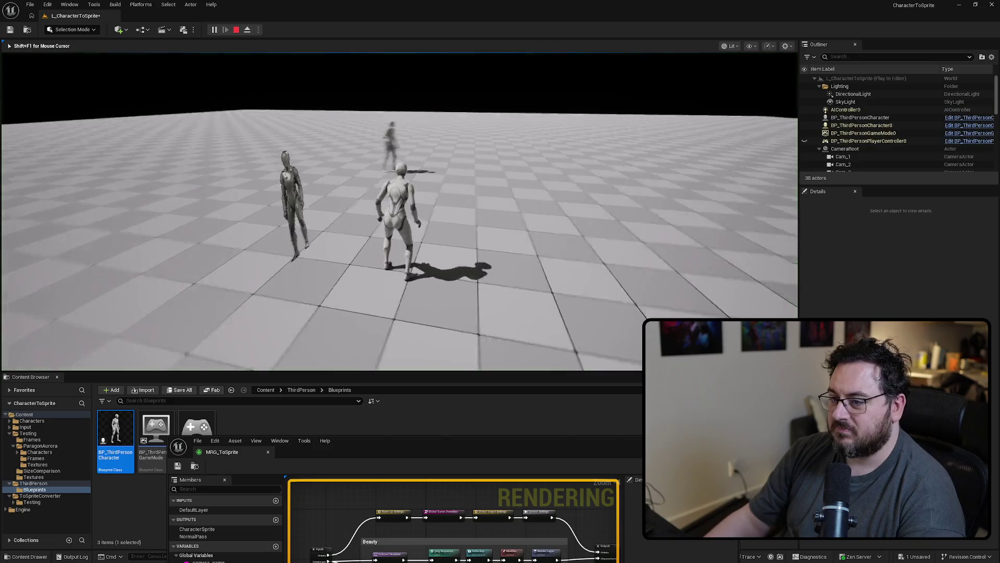
key(Escape)
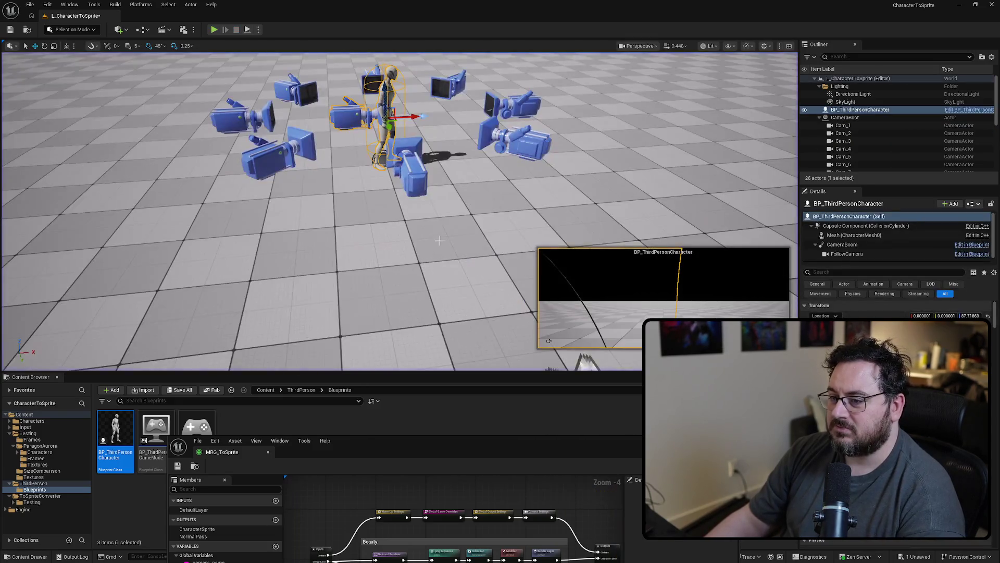
key(f)
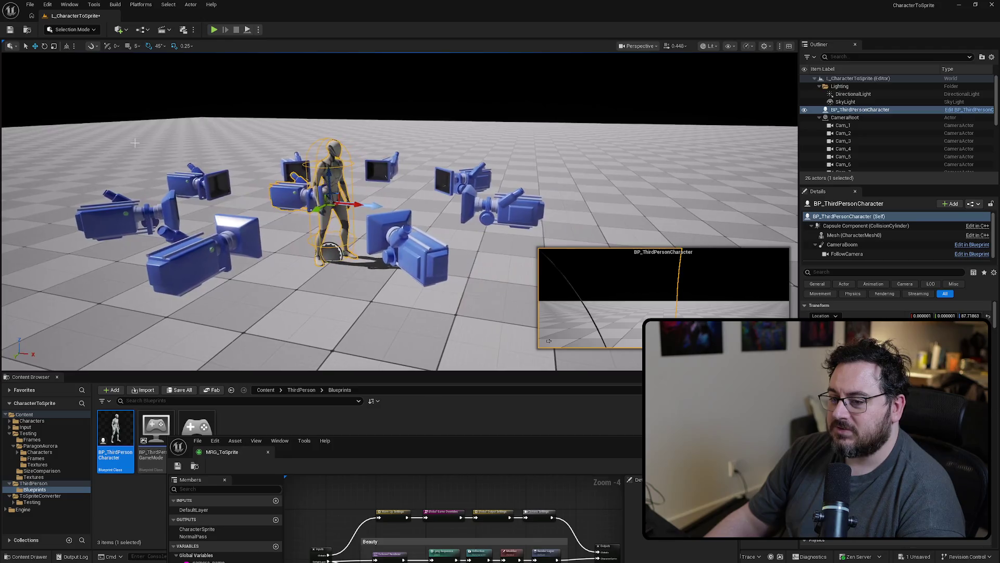
drag(294, 177, 455, 53)
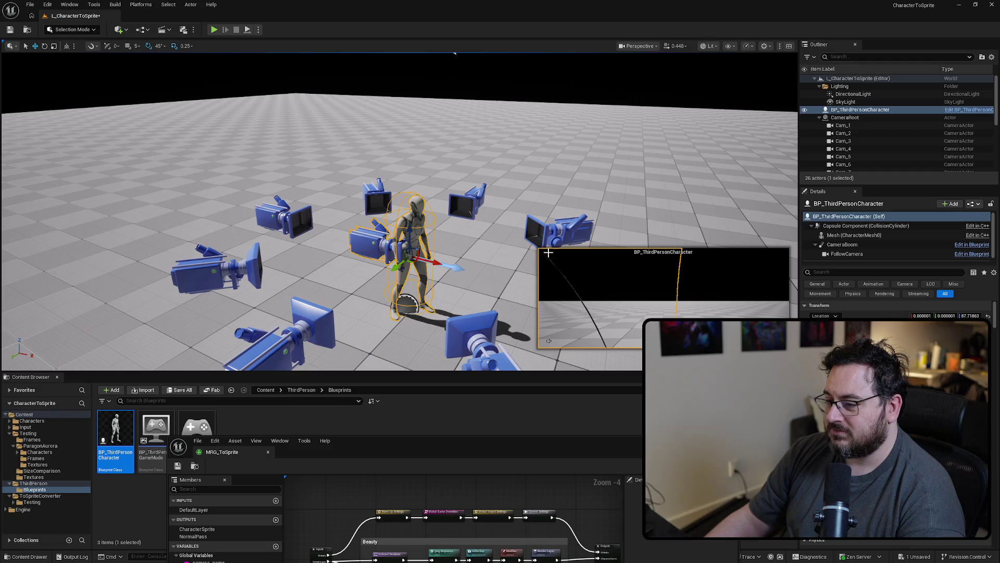
Step: Select and delete the extra third-person character standing among the cameras
mouse_move(123, 434)
mouse_down()
mouse_move(230, 195)
mouse_move(218, 193)
mouse_up()
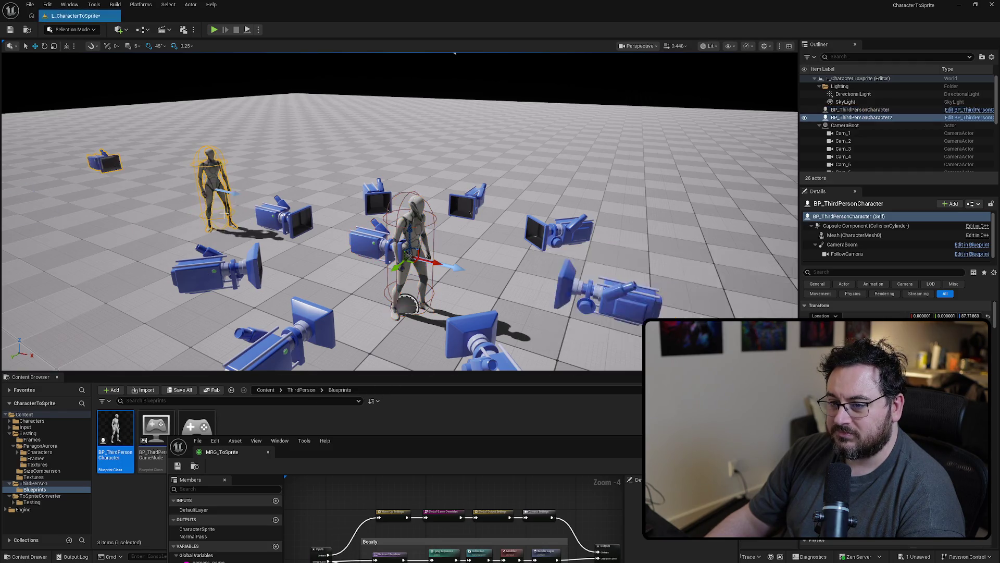
click(414, 240)
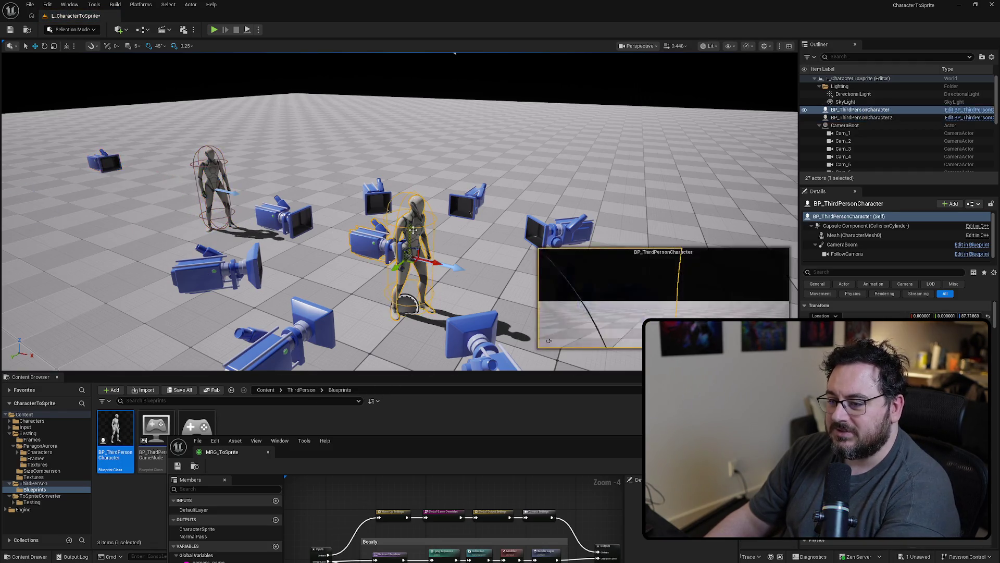
key(Delete)
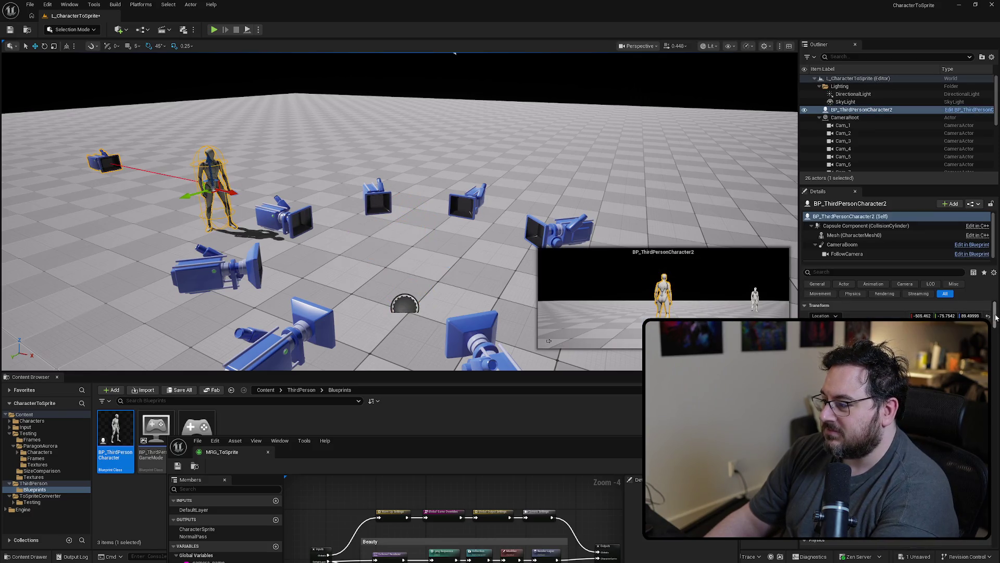
drag(426, 267, 396, 246)
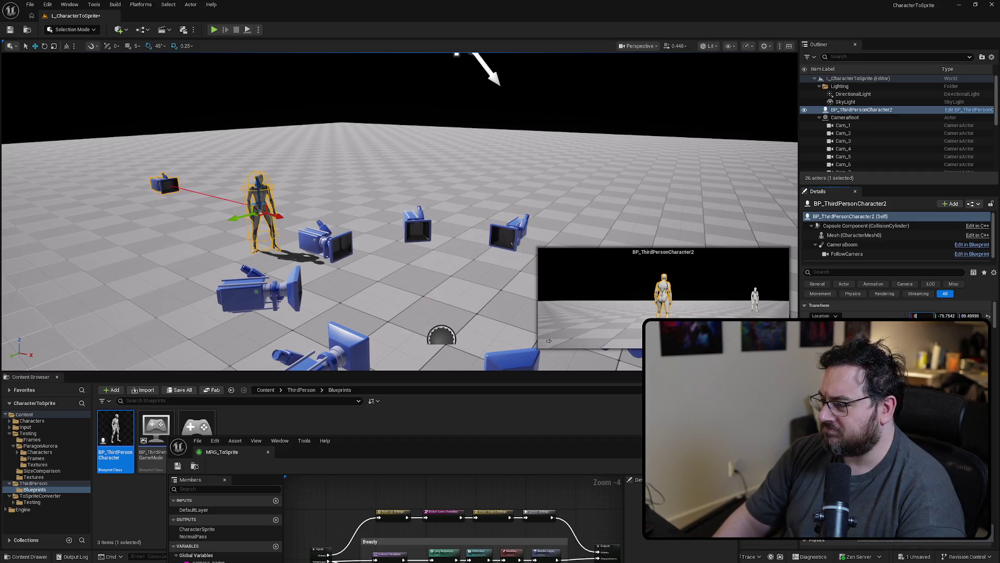
Step: Set BP_ThirdPersonCharacter2's Location X and Y to 0 to centre it in the ring
text(0)
key(Tab)
text(0)
key(Return)
mouse_move(548, 187)
mouse_down()
mouse_move(478, 244)
mouse_move(449, 235)
mouse_up()
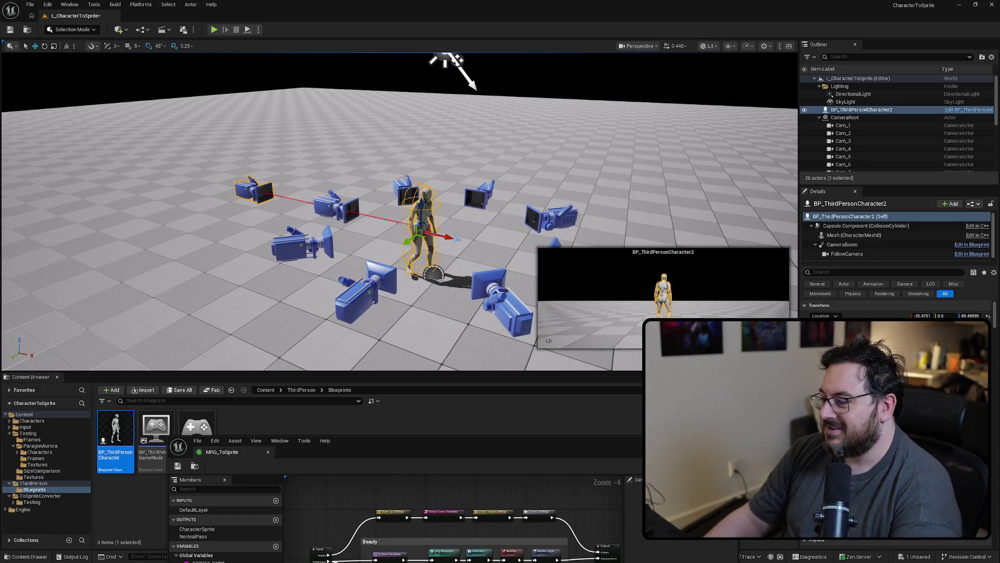
click(916, 315)
text(0)
key(Return)
mouse_move(486, 199)
mouse_down()
mouse_move(403, 207)
mouse_move(393, 56)
mouse_up()
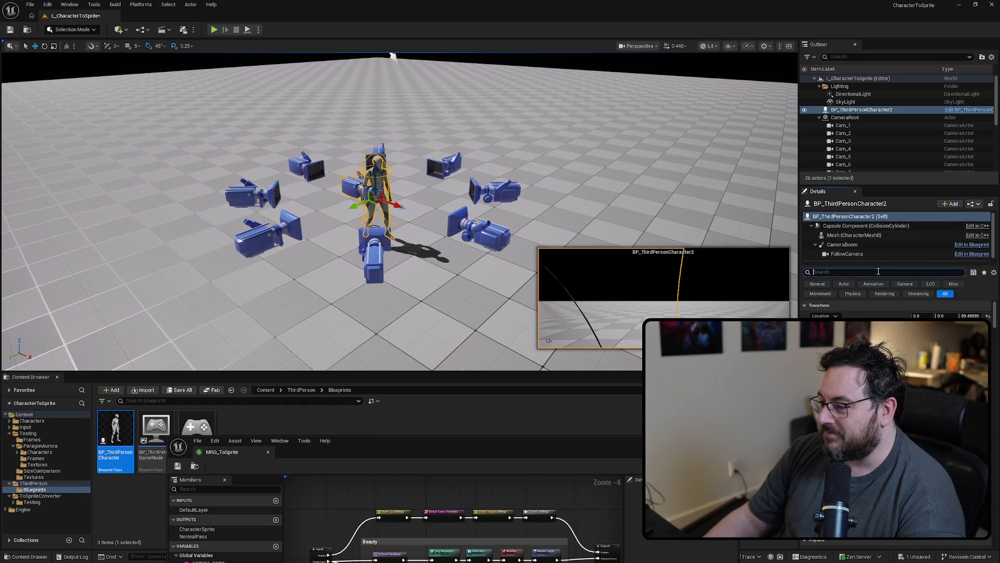
Step: Search the Details panel for gravity settings, then deselect the character by clicking empty space
text(grav)
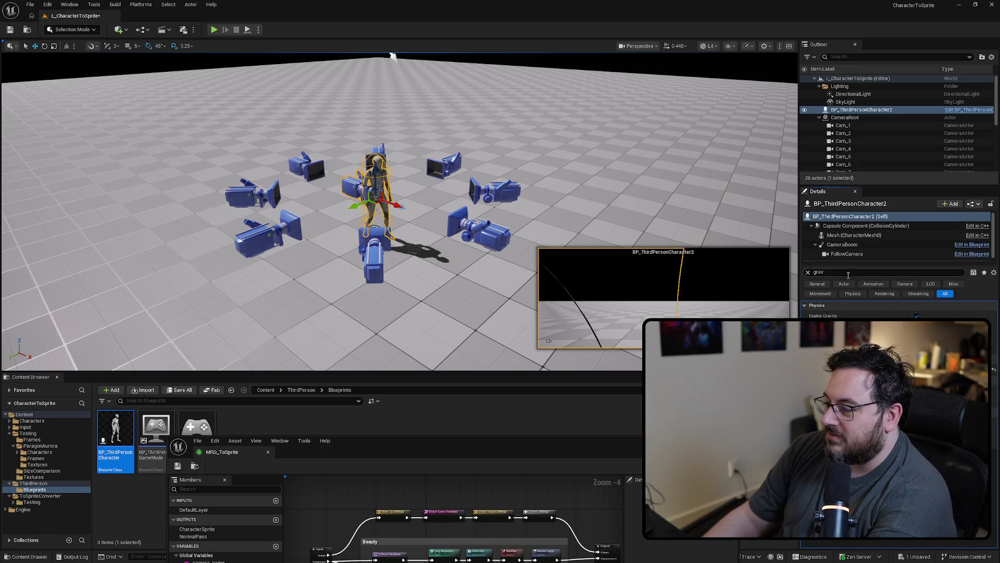
text(collision)
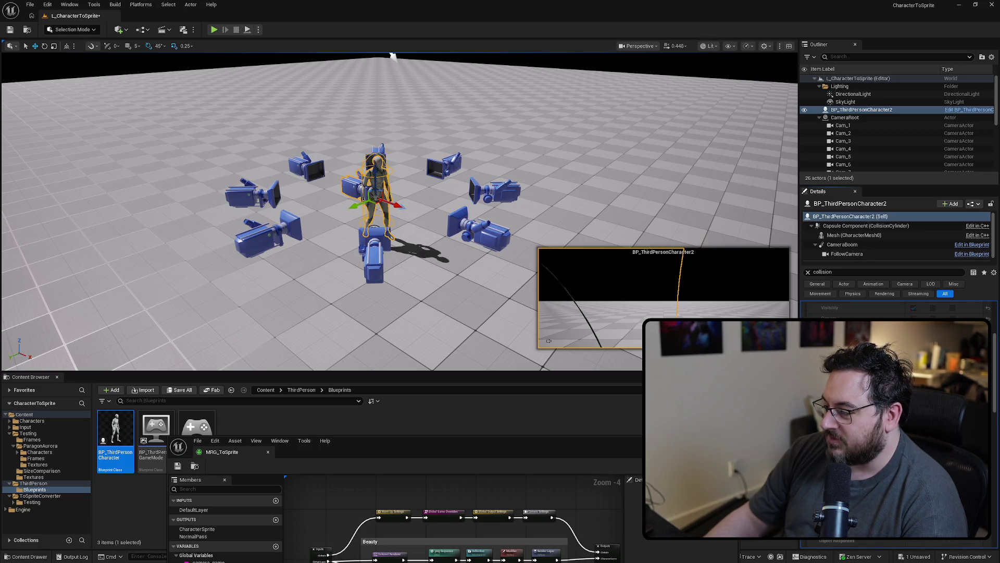
drag(396, 209, 323, 208)
click(513, 213)
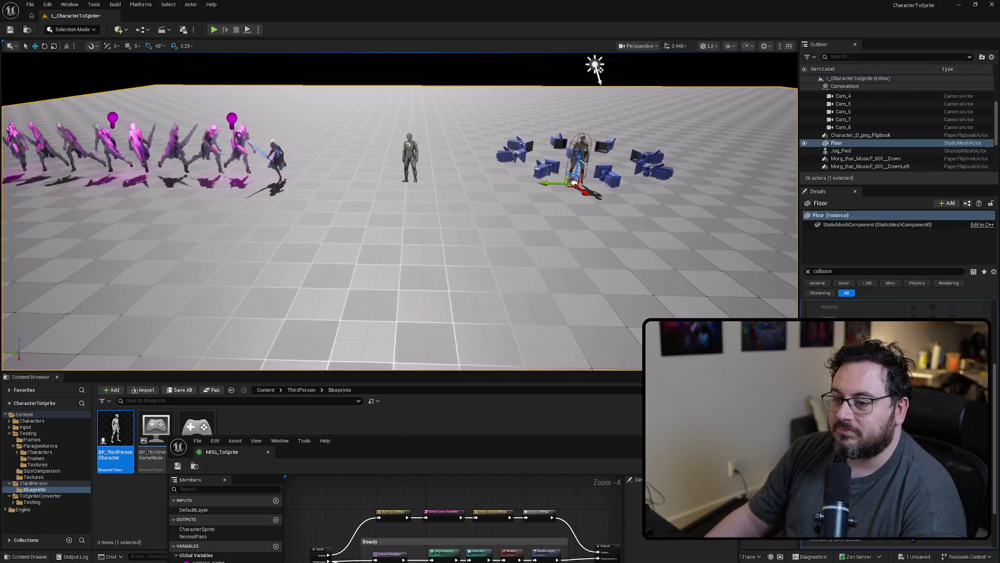
drag(513, 212, 513, 212)
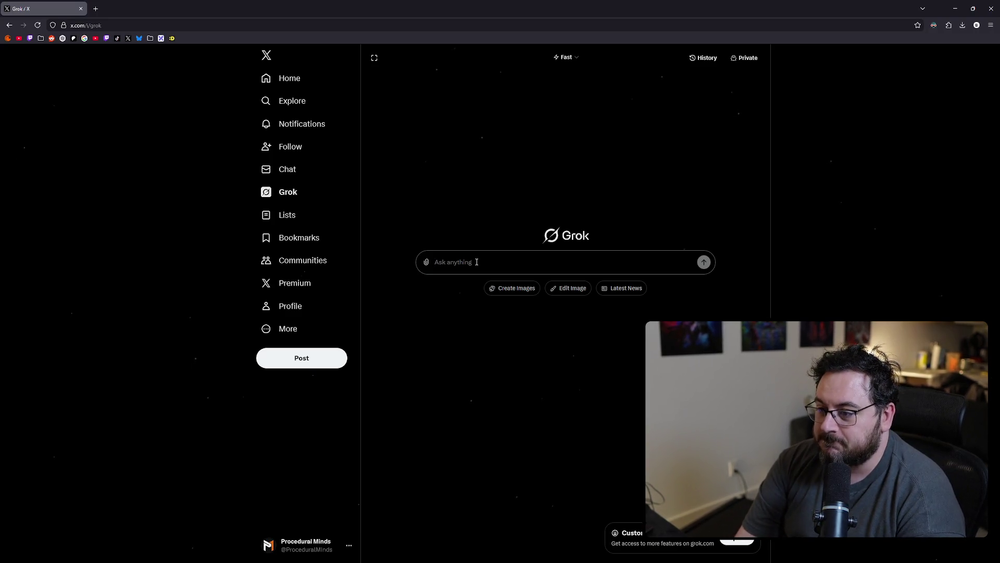
Step: Ask Grok how to guarantee a UE5 character animation render starts on its first frame
text(In UE5)
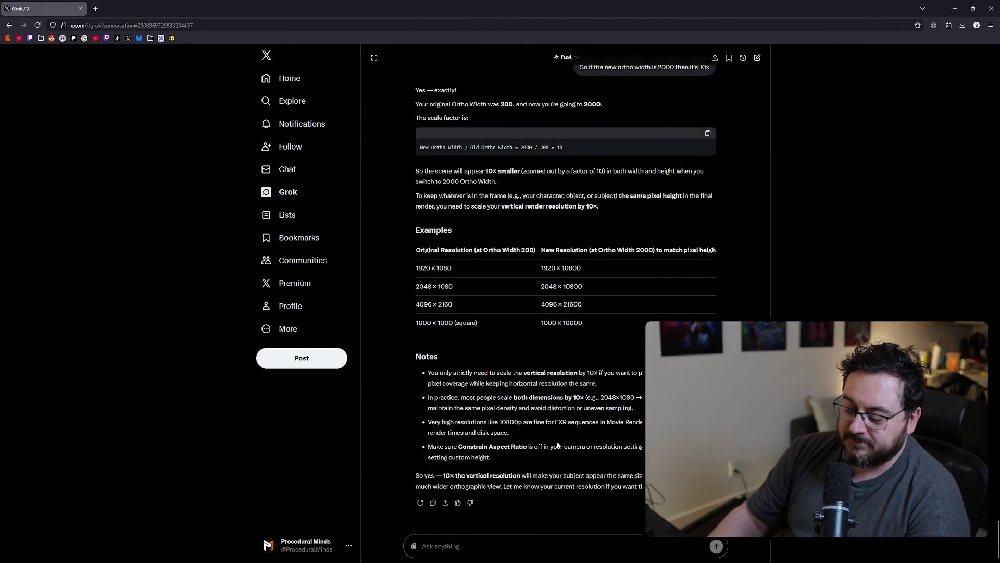
text(I'm trying to)
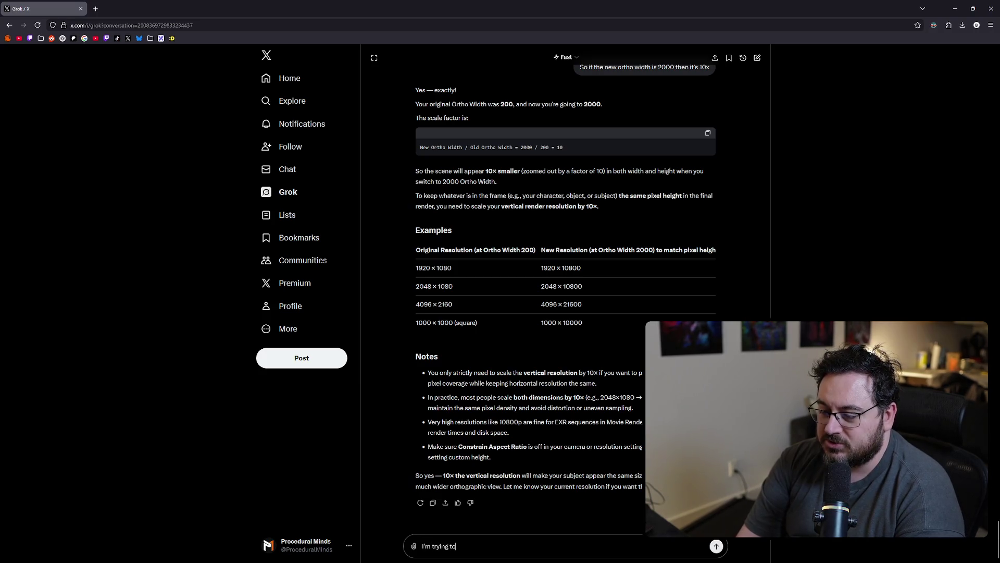
text( render out a chara)
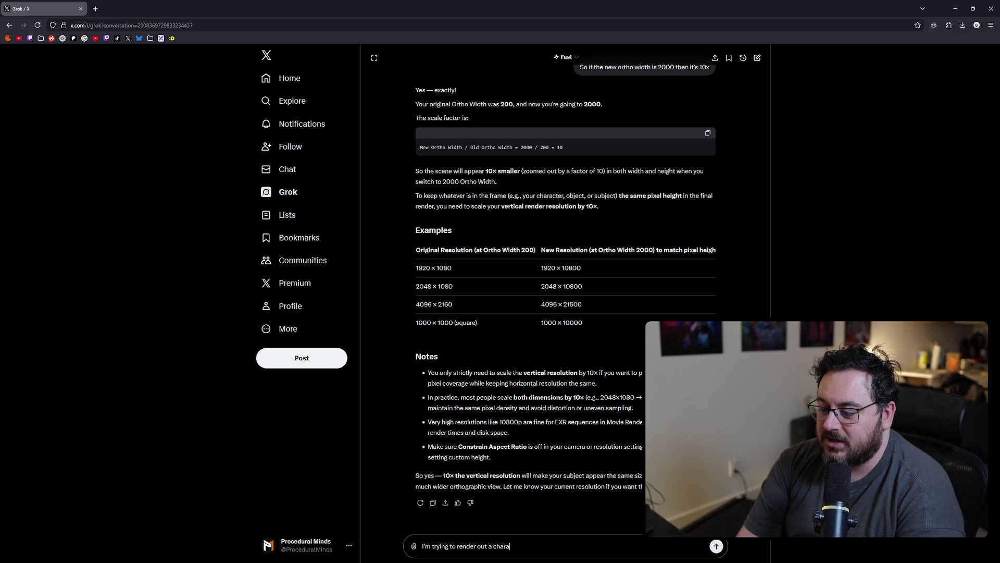
text(cter animation,)
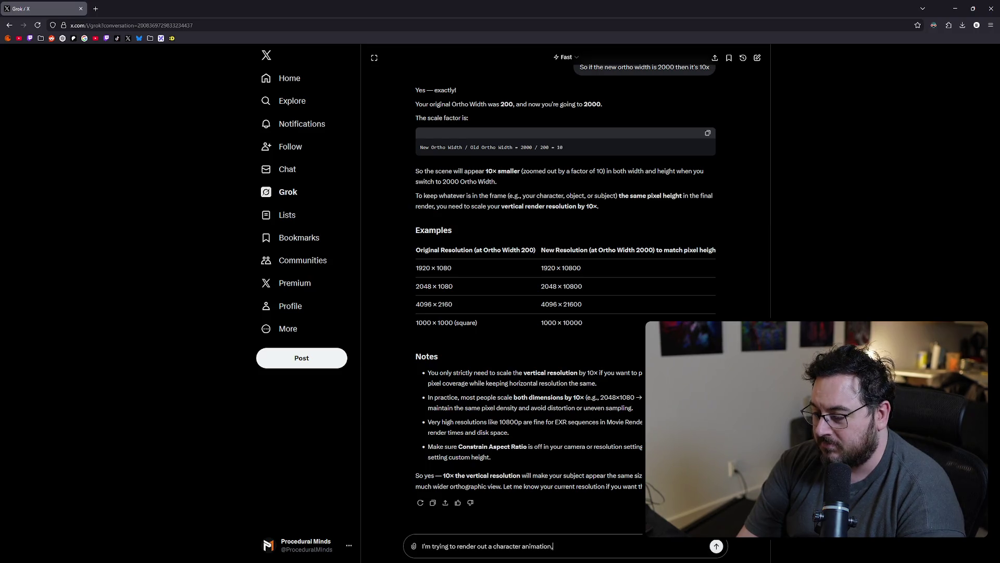
text( how can I )
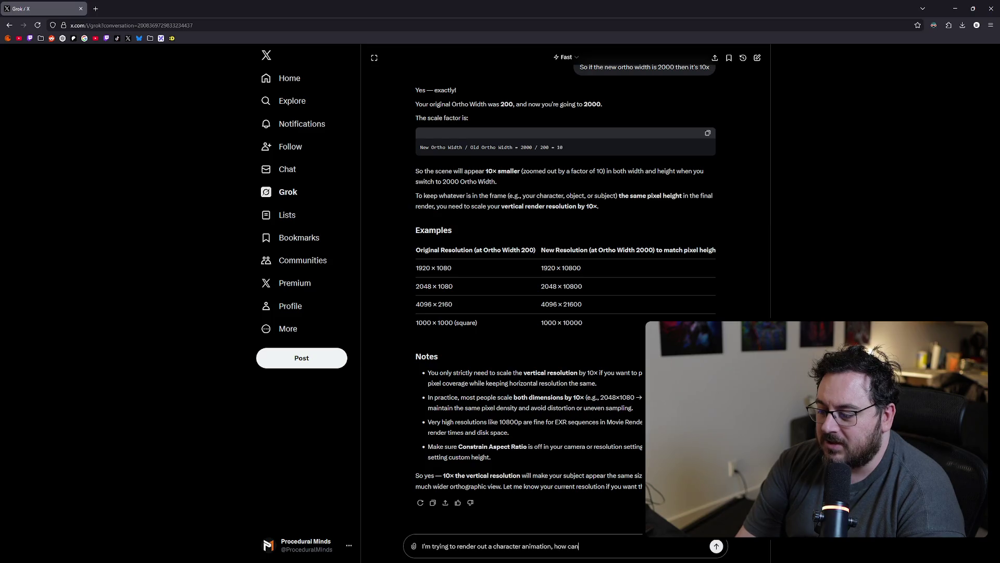
text(guarant)
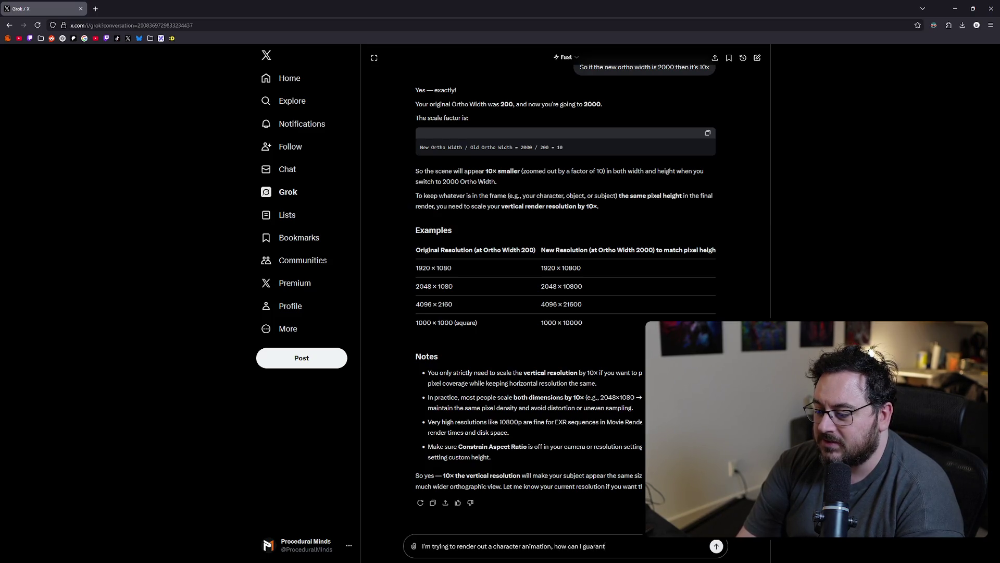
text(ee that th)
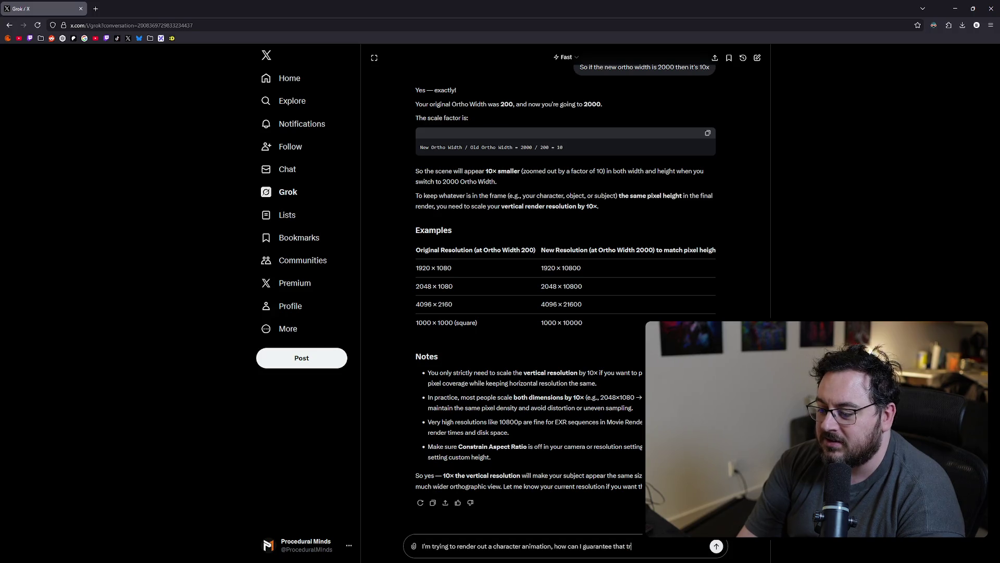
text(e starting f)
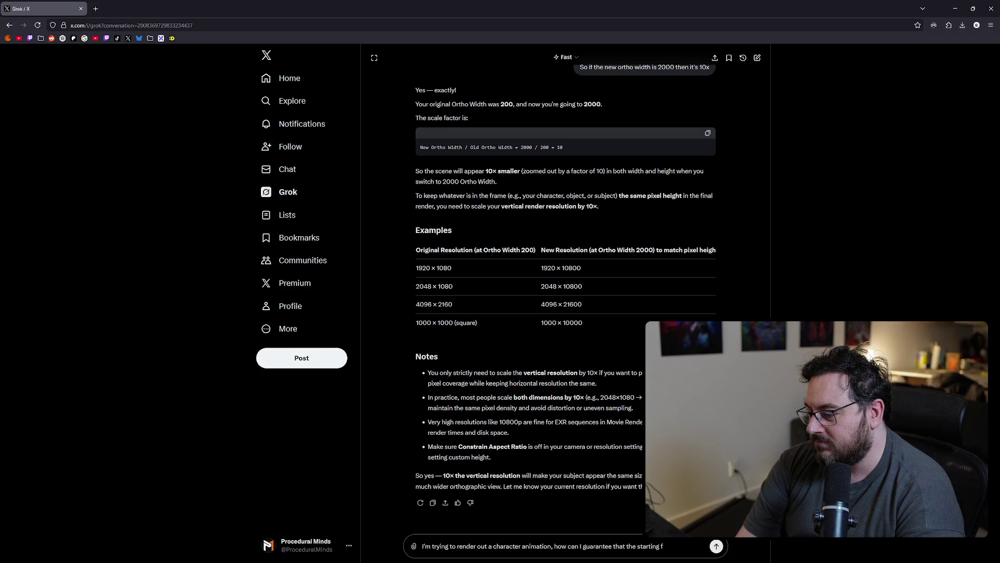
text(rame of the )
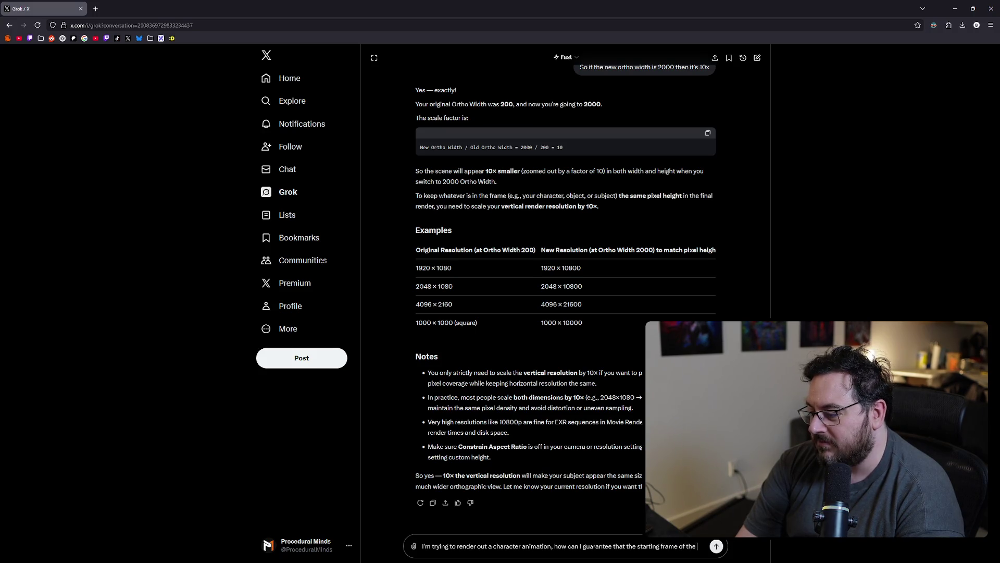
text(render is the start)
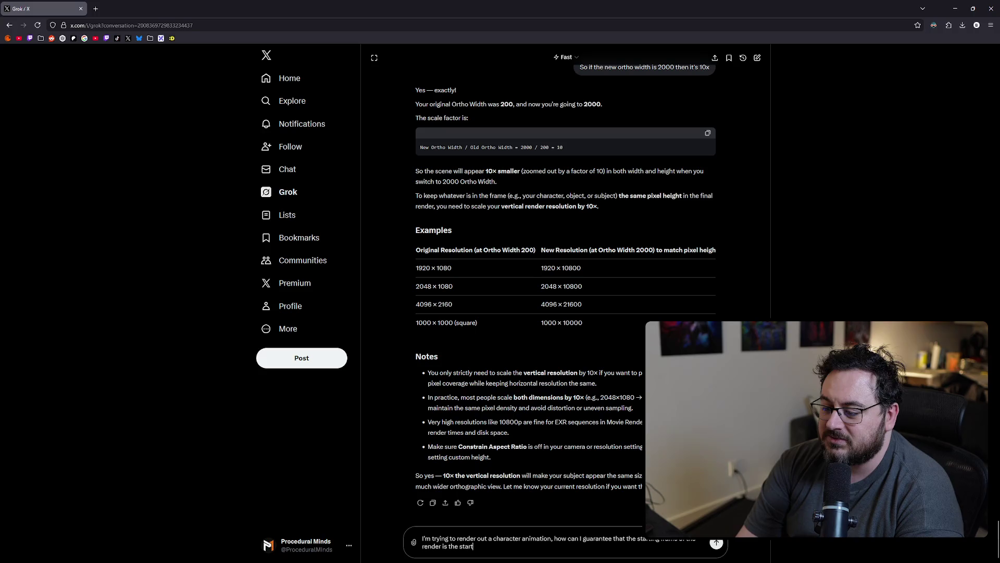
text(ing frame of the animation?)
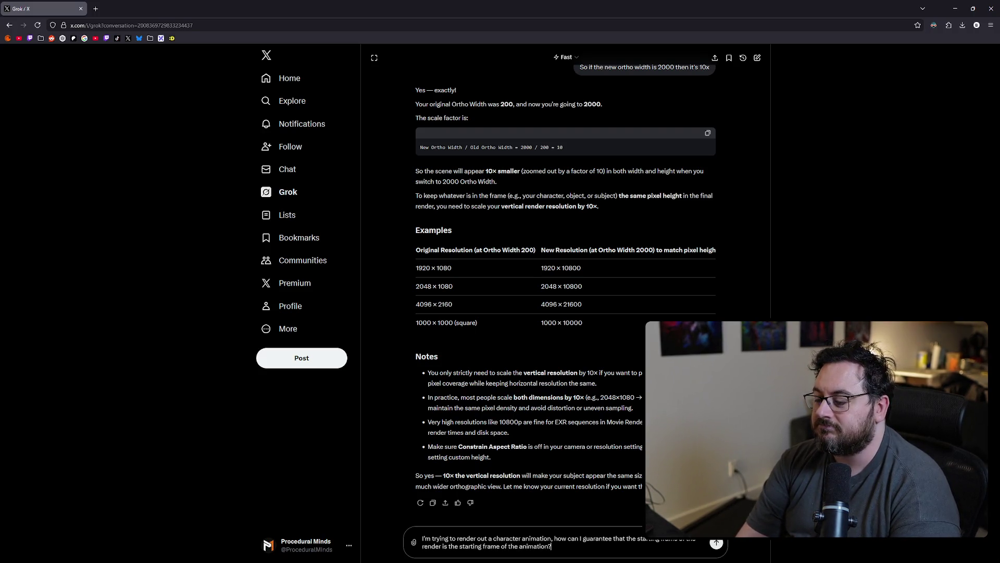
text( Is it possible)
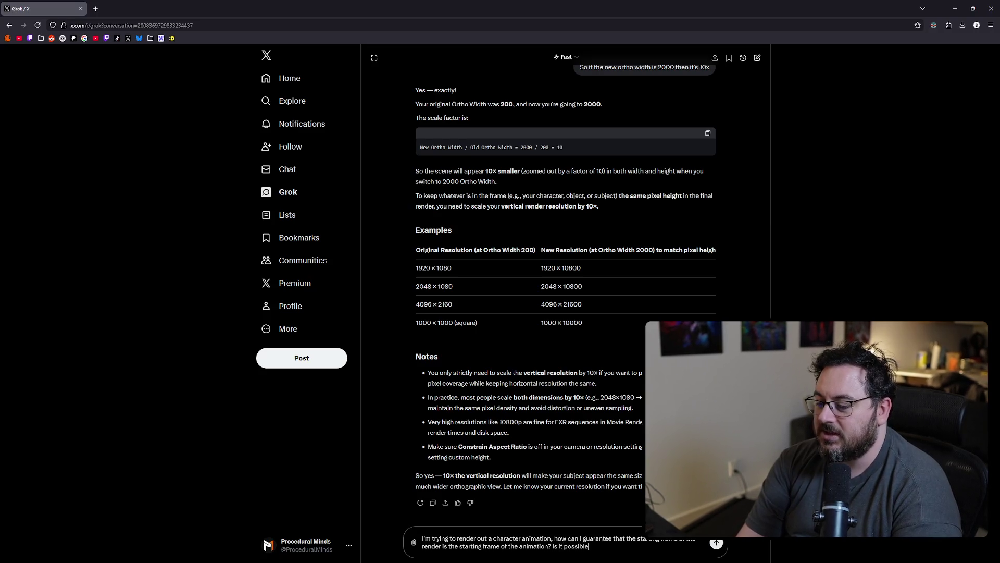
text(?)
key(Return)
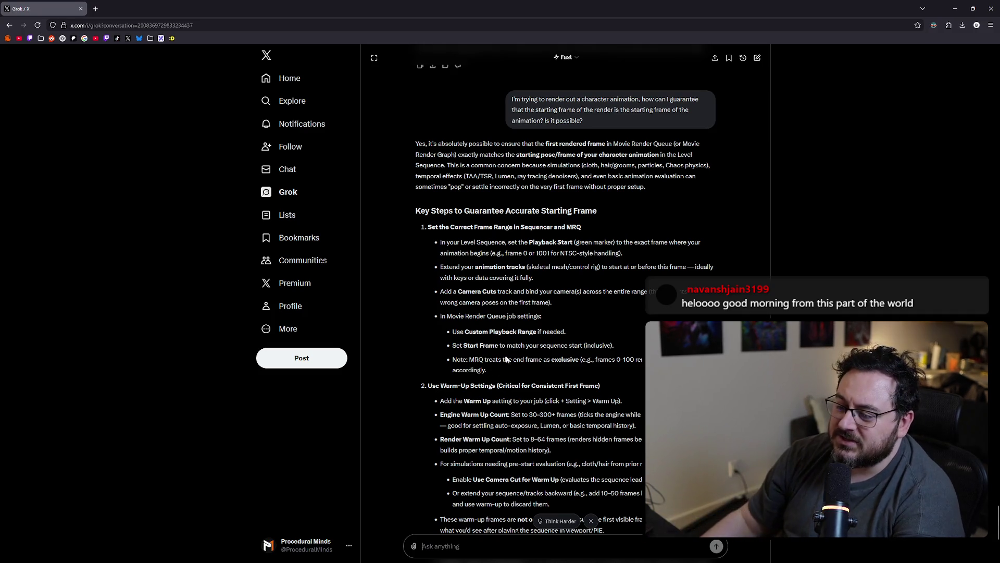
Step: Scroll through Grok's answer on frame range, warm-up settings and character animation tips
scroll(537, 306, down, 4)
scroll(515, 484, down, 1)
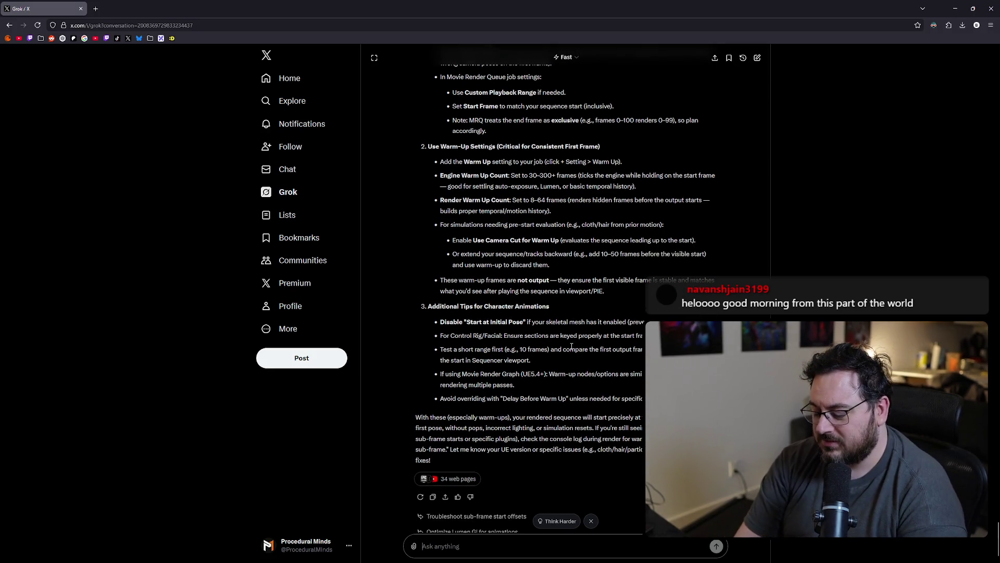
Step: Ask Grok why the first frame doesn't look identical each time despite warm-up, then return to Unreal
text(B)
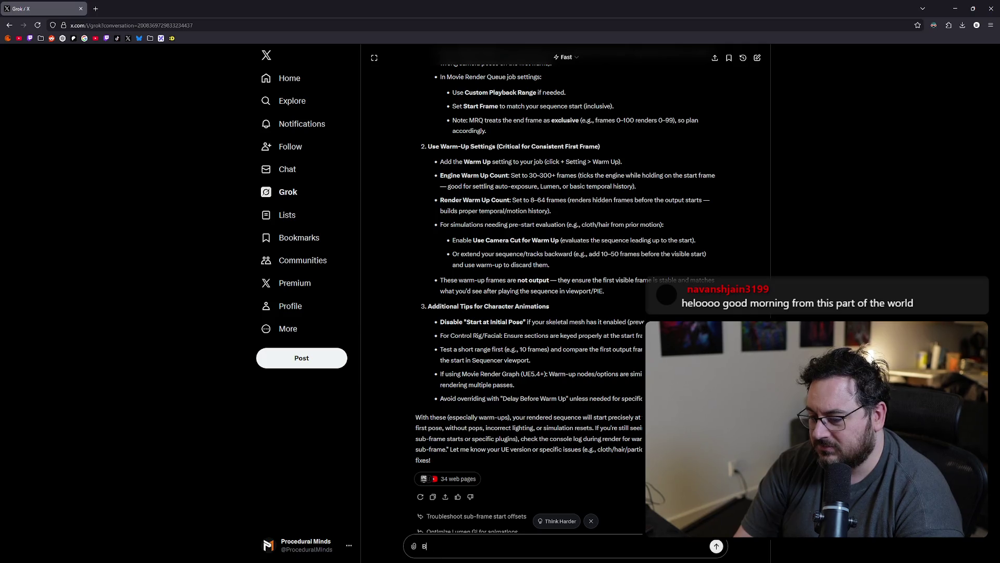
text(ut if I do pre warm up, or just)
text(to )
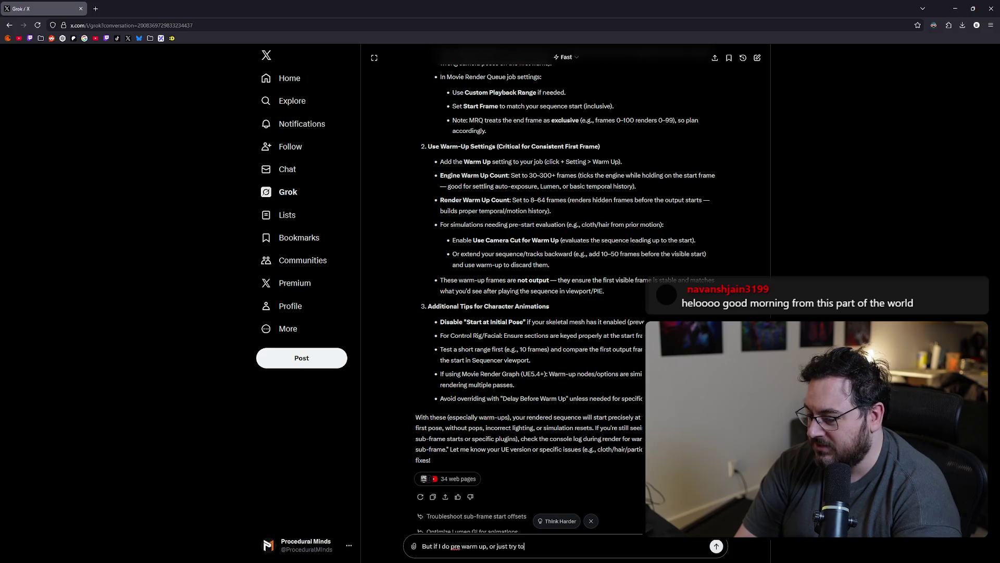
text( rend)
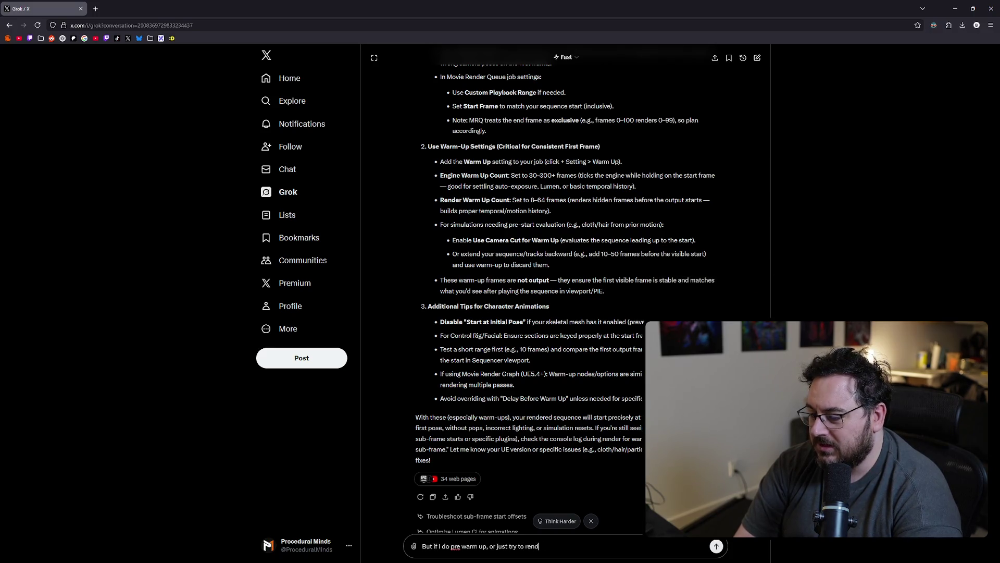
text(er immediately the)
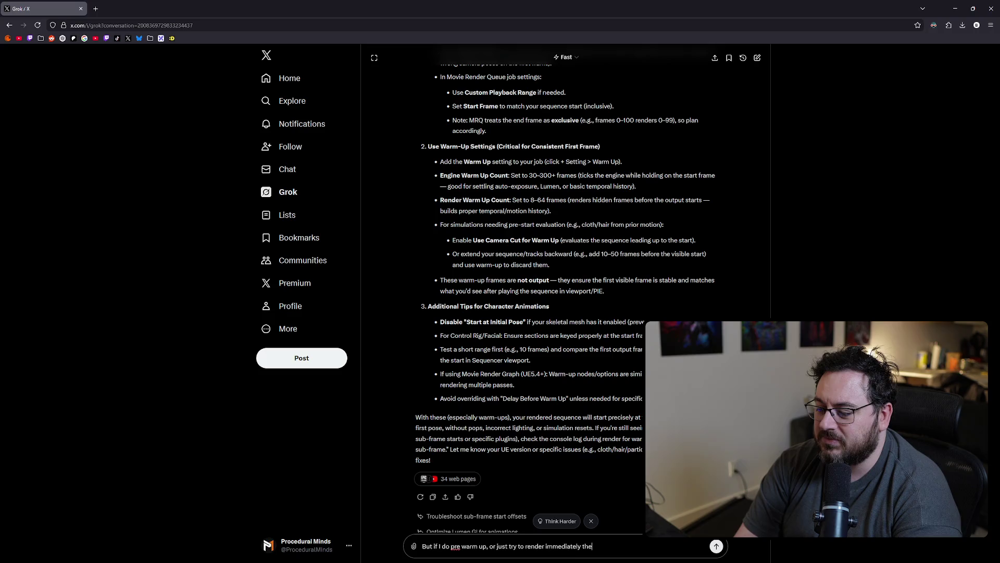
key(BackSpace)
key(BackSpace)
key(BackSpace)
text(, the first frame doesn't look identical each)
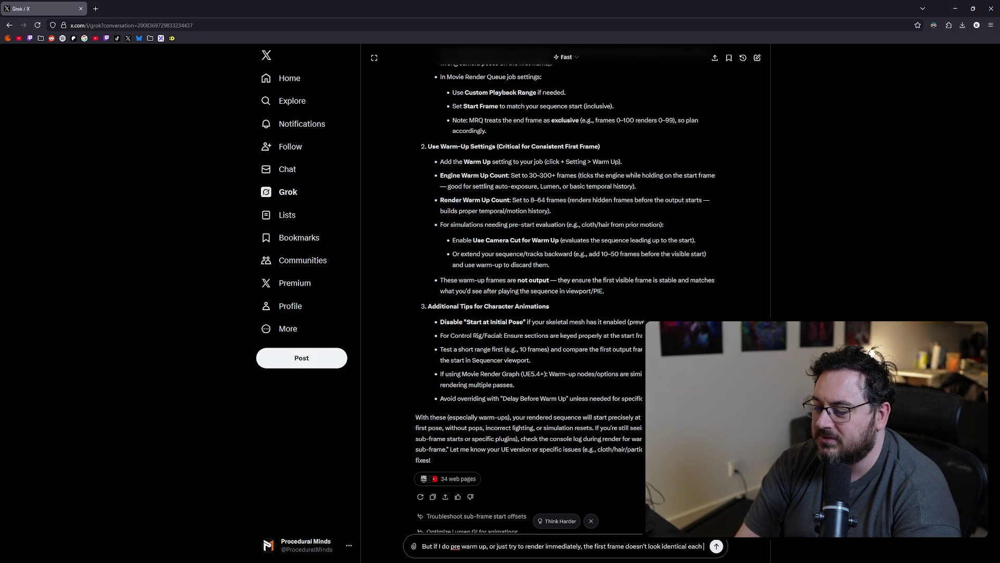
text( time)
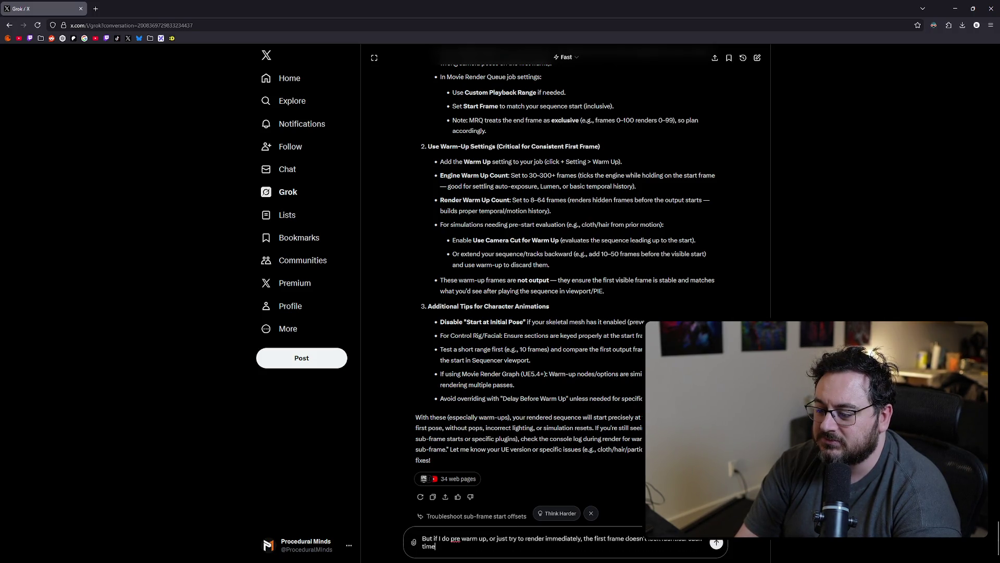
key(Return)
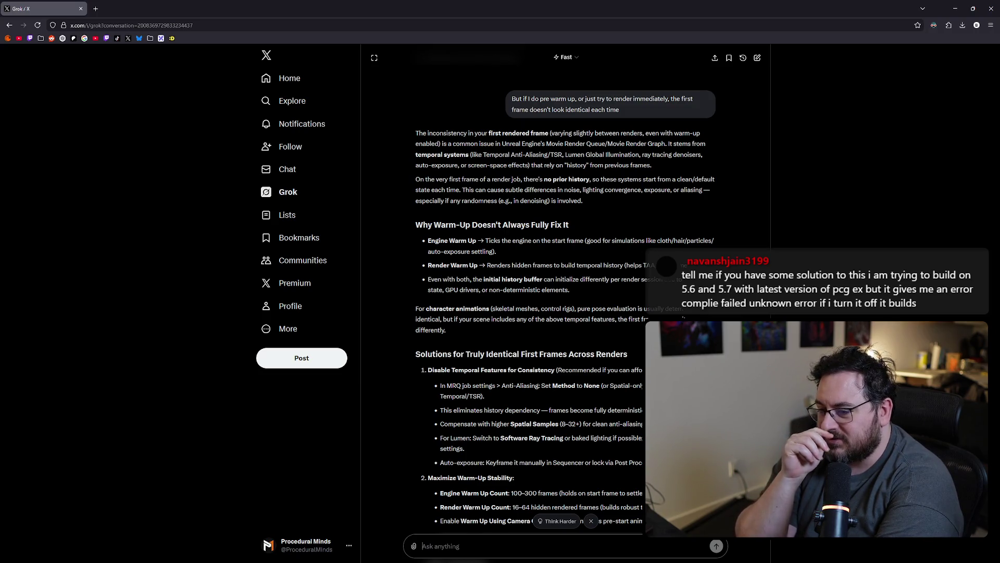
scroll(598, 252, down, 5)
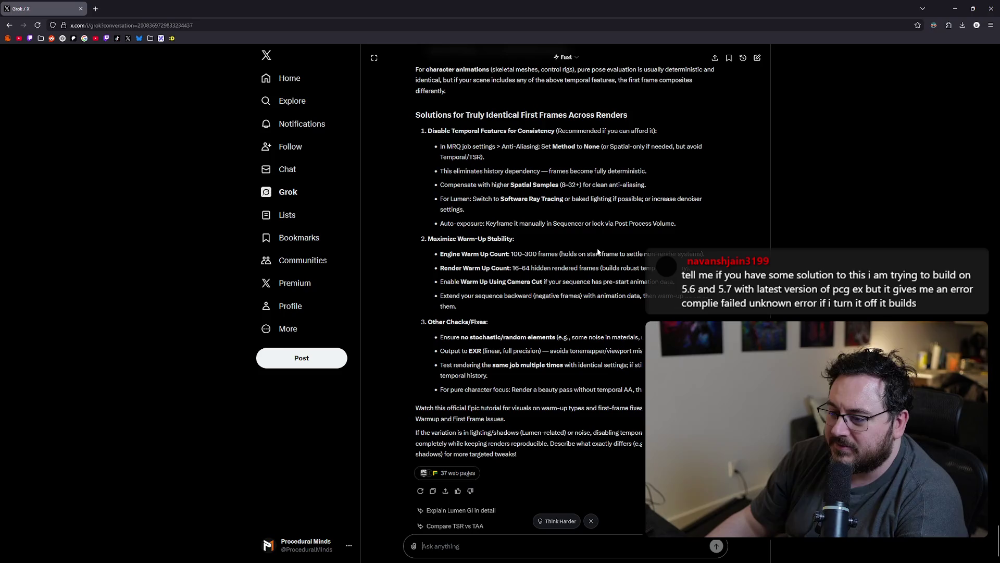
key(alt+Tab)
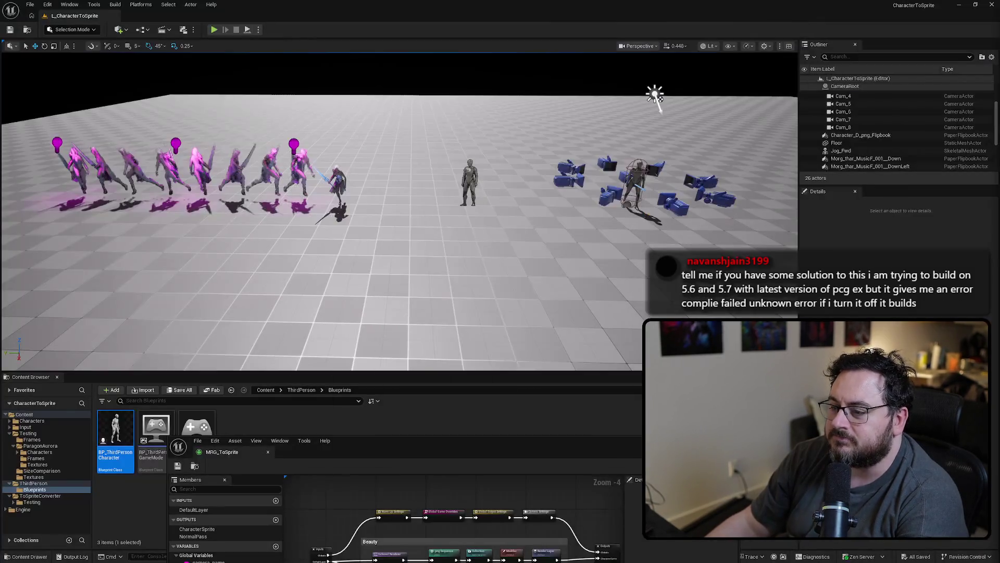
Step: Bring up the MRG_ToSprite graph and select its Warm Up Settings node
drag(576, 448, 649, 238)
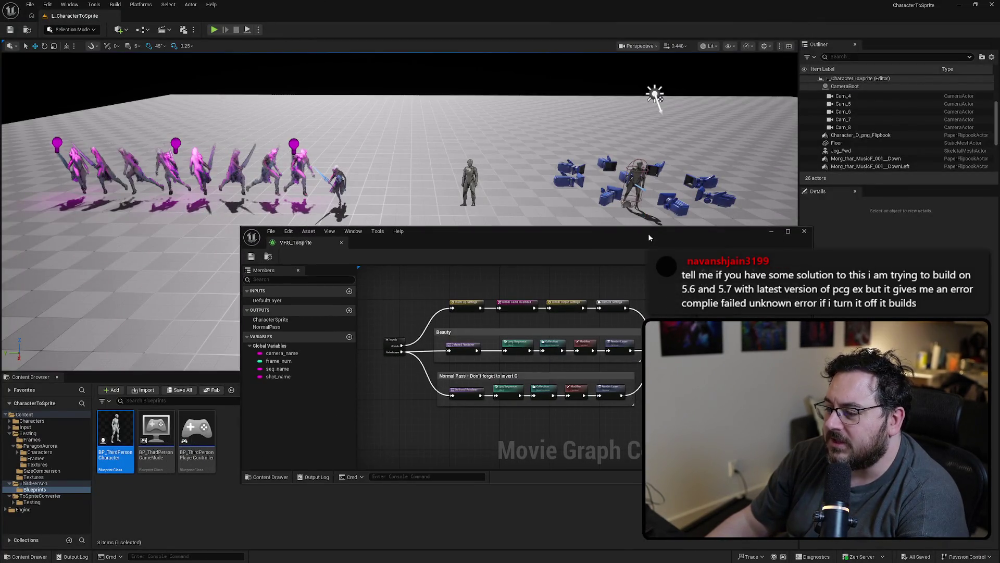
scroll(449, 330, up, 3)
click(488, 290)
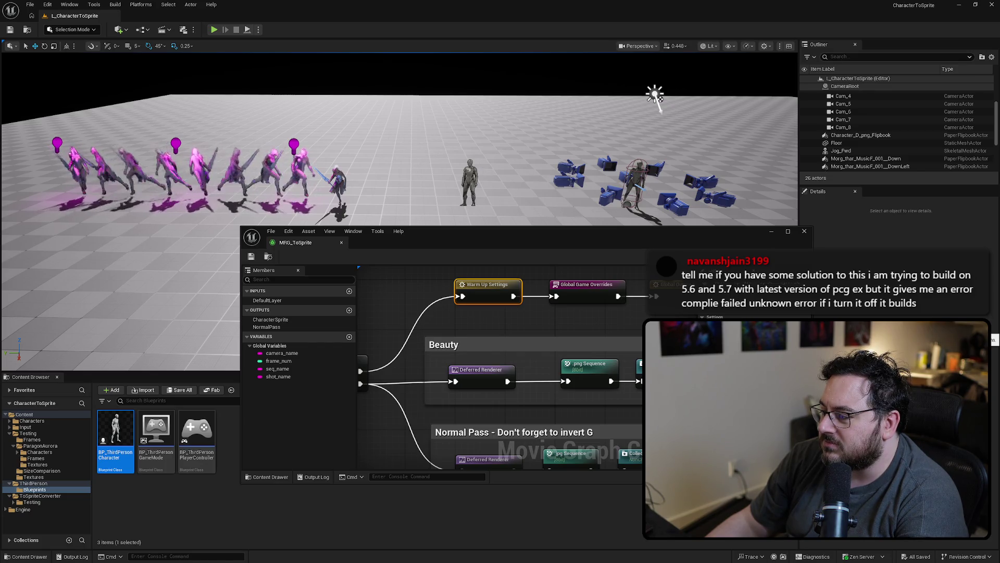
drag(497, 330, 436, 323)
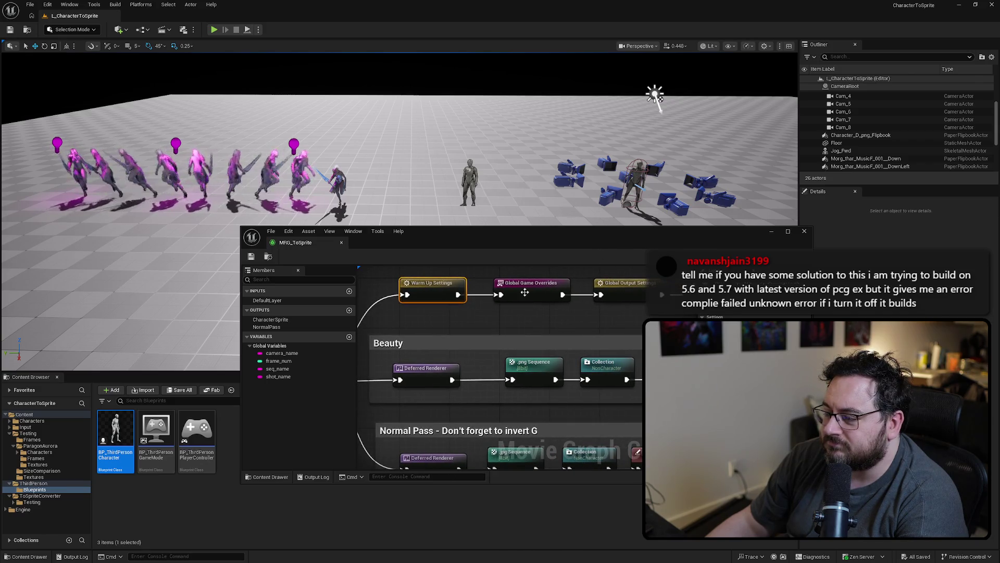
drag(426, 265, 426, 318)
Step: Search nodes for 'war' and maximize the graph to confirm one warm-up node with 20 frames
right_click(426, 318)
text(war)
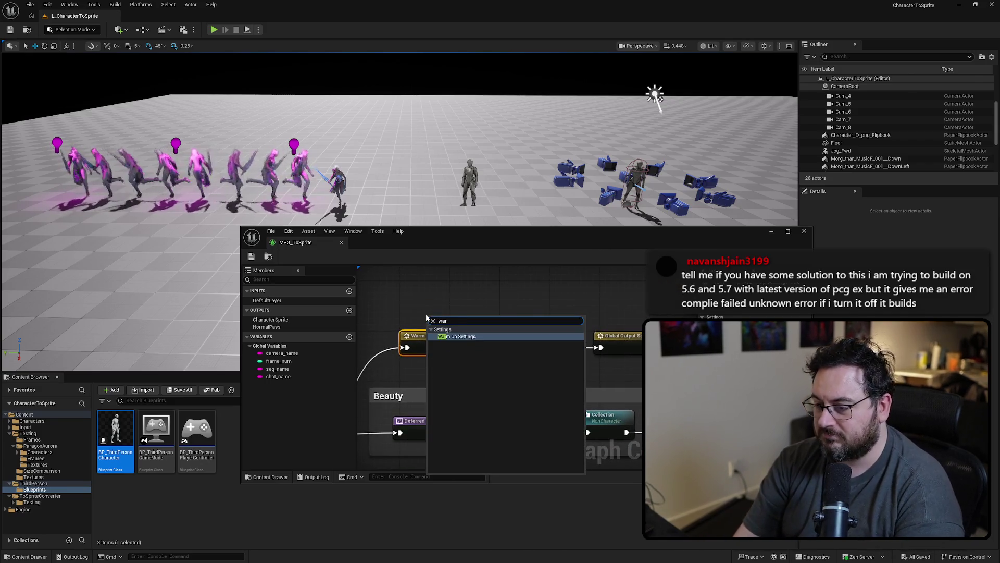
key(Escape)
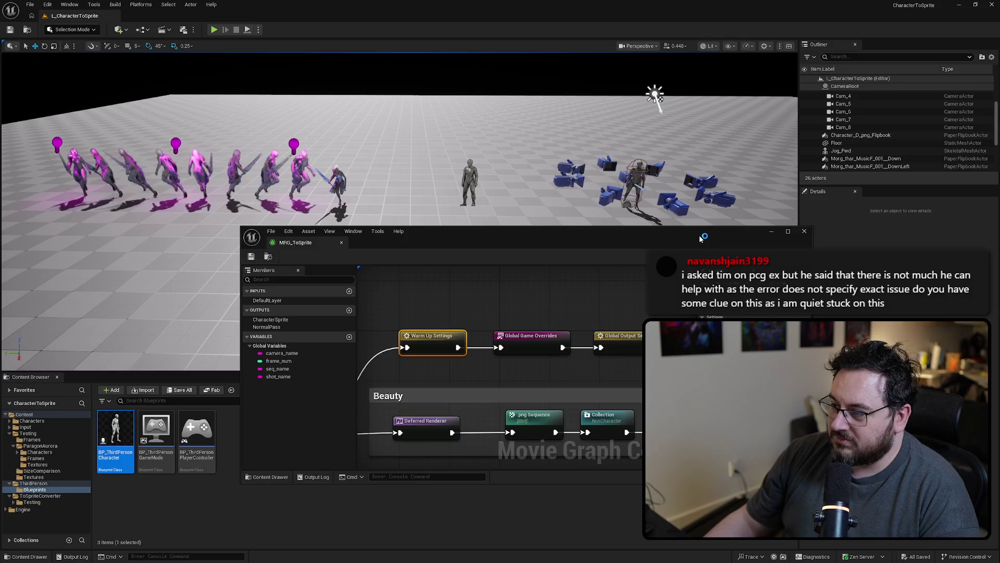
double_click(730, 240)
mouse_move(861, 103)
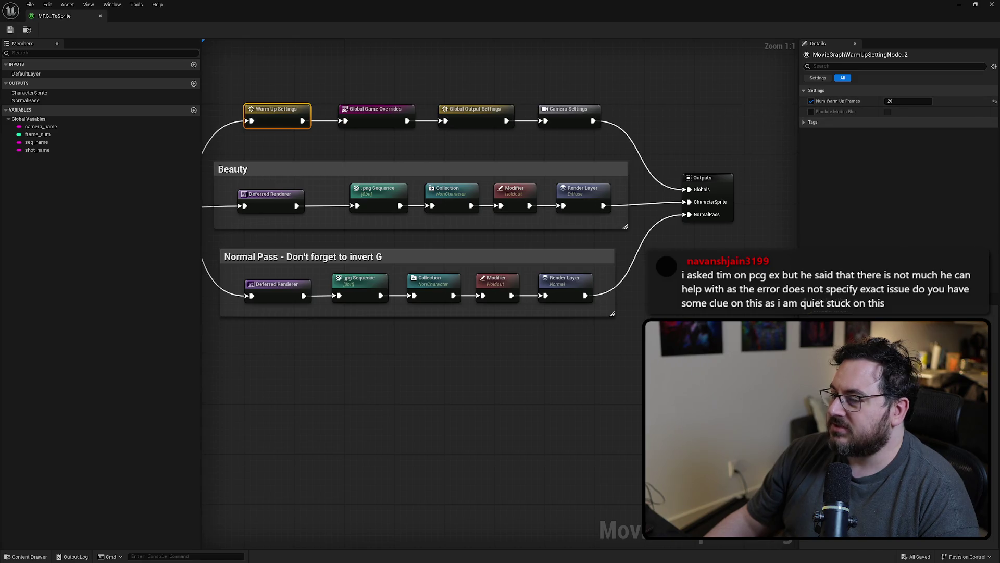
key(alt+Tab)
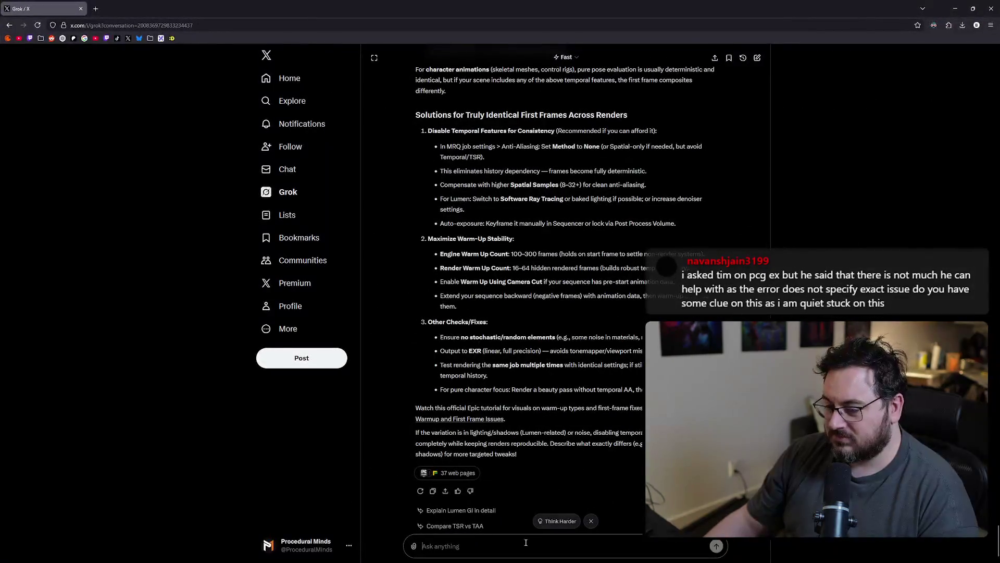
Step: Tell Grok the movie render graph has only one warm up setting, which plays the animation
click(519, 544)
text(There's only one warm)
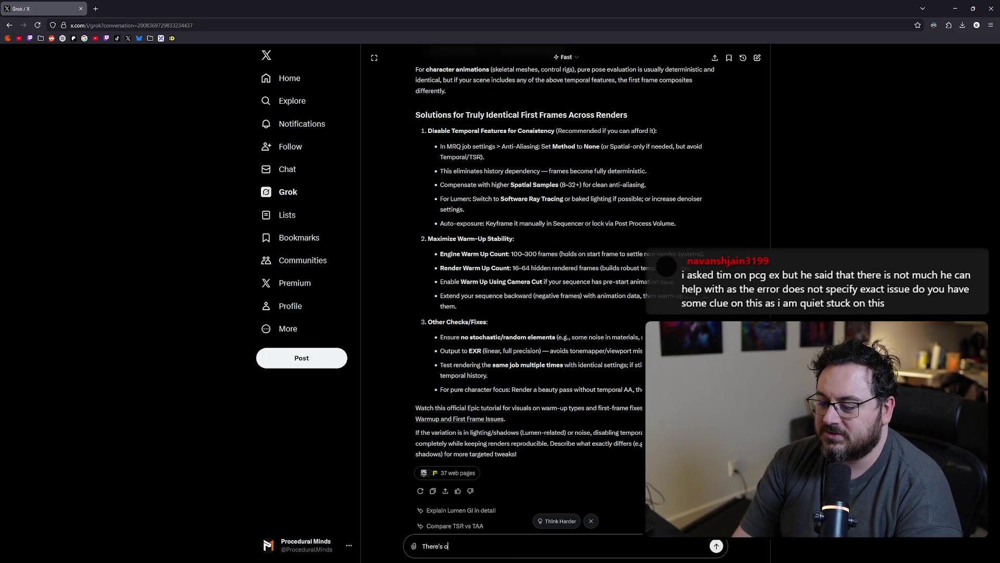
text( up setting in the)
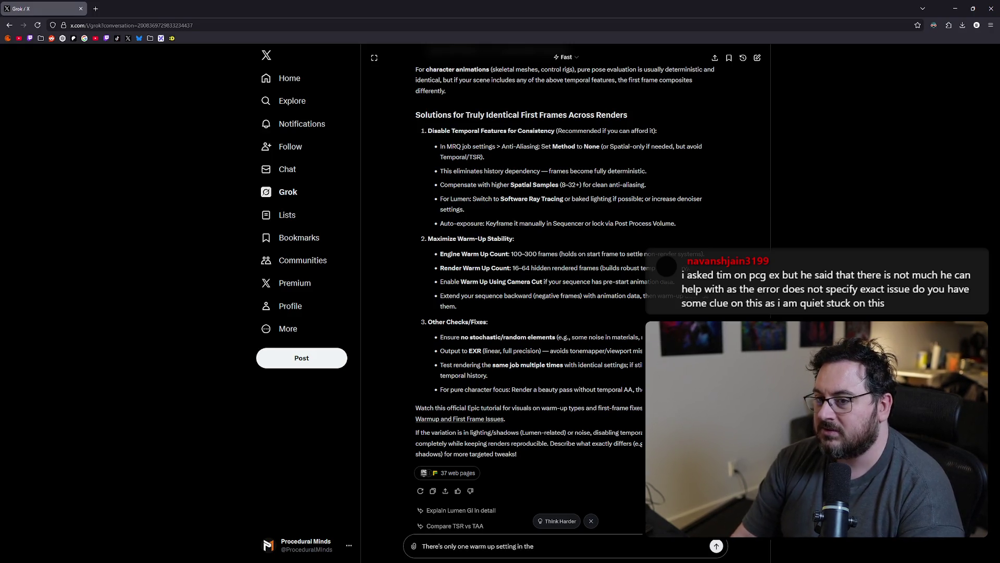
drag(553, 8, 435, 378)
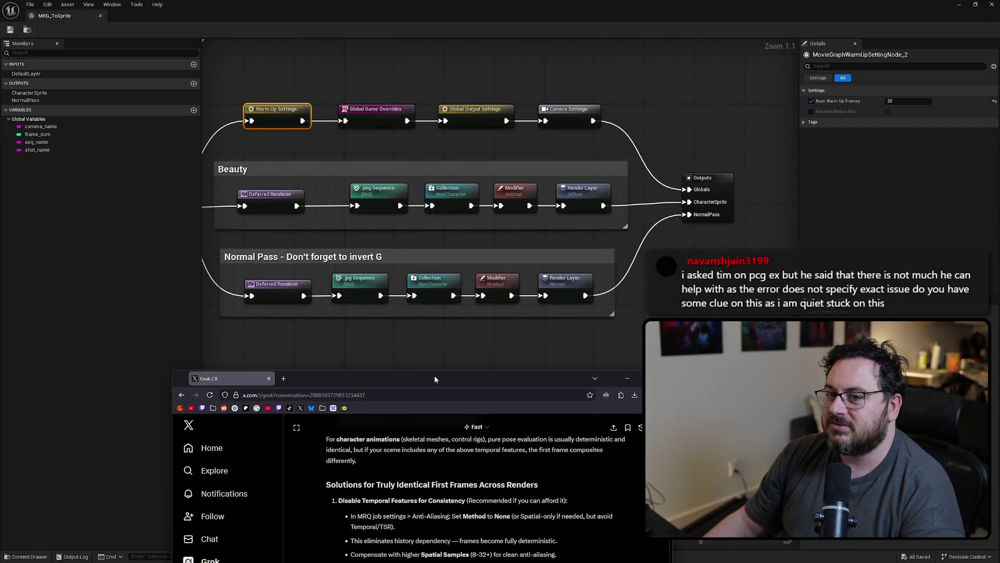
double_click(435, 376)
text(movie render gra)
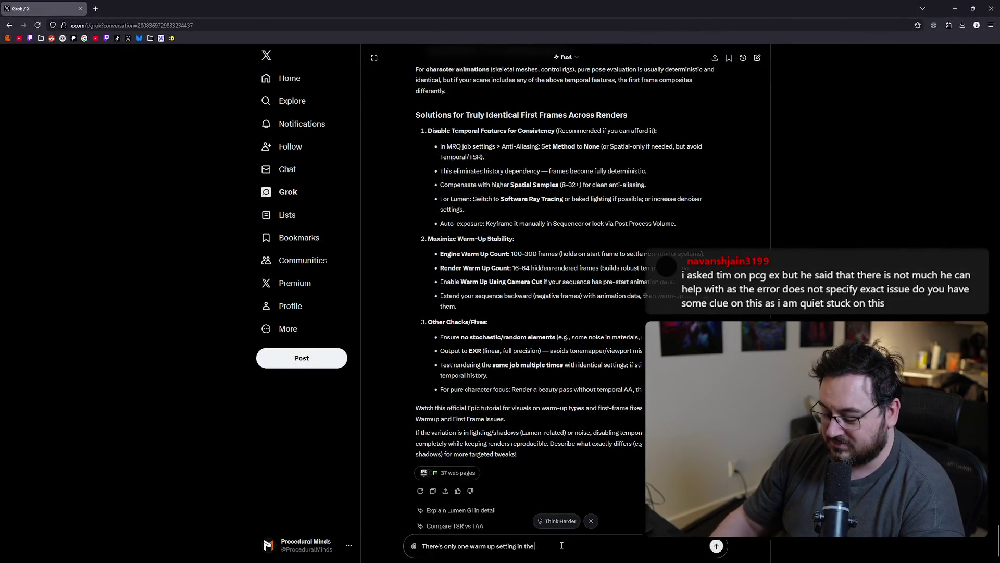
text(ph, and it plays )
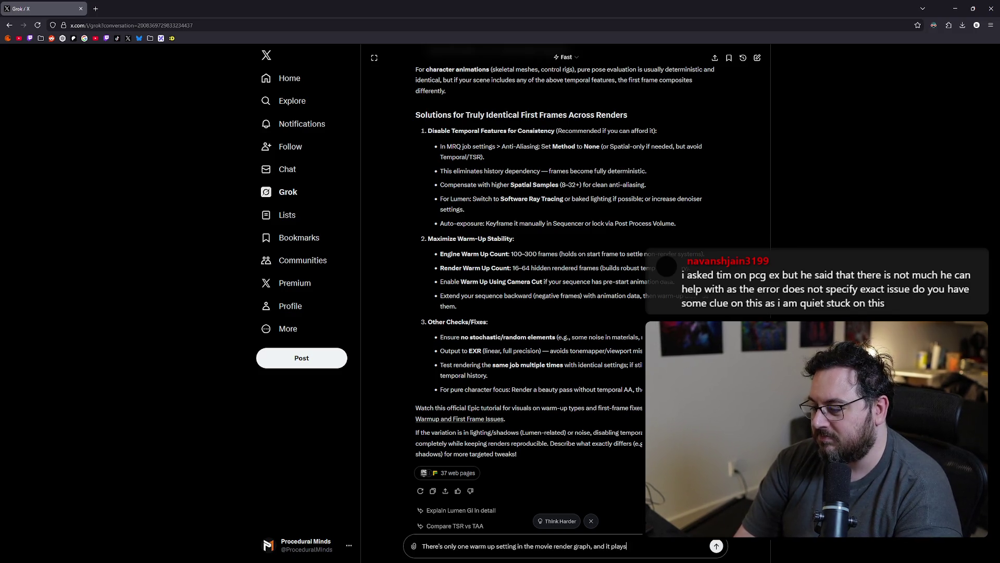
text(the anim)
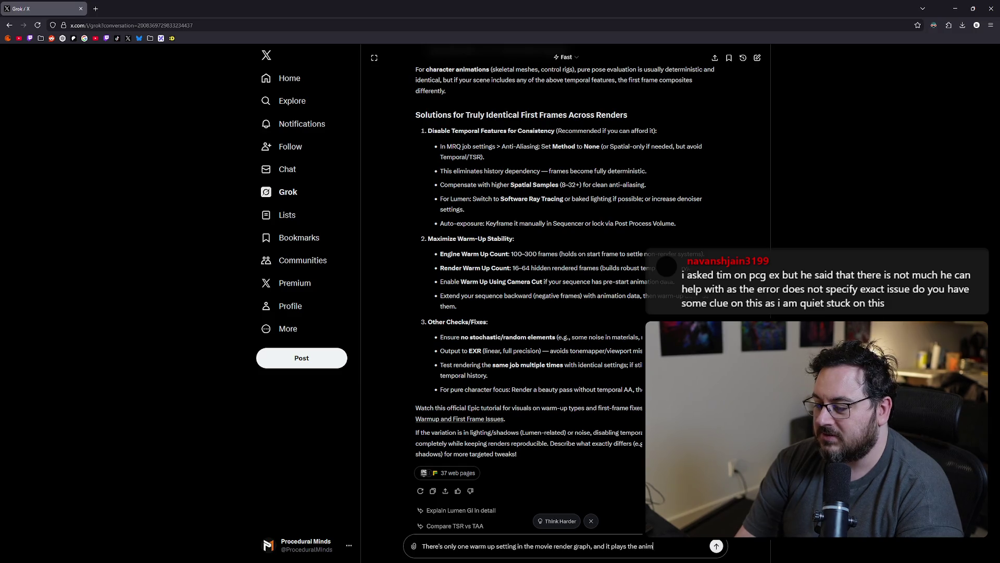
text(ation during that)
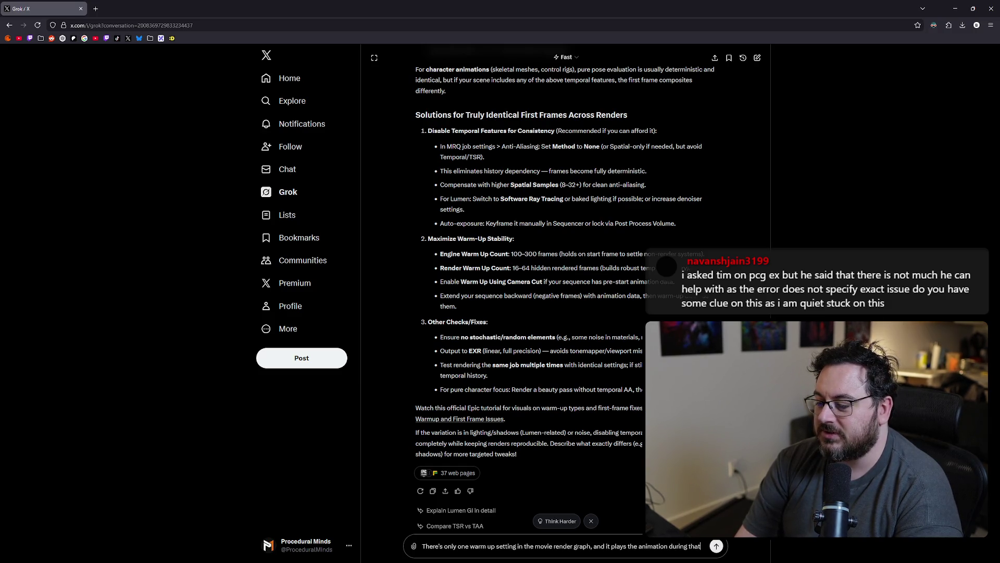
text( time.)
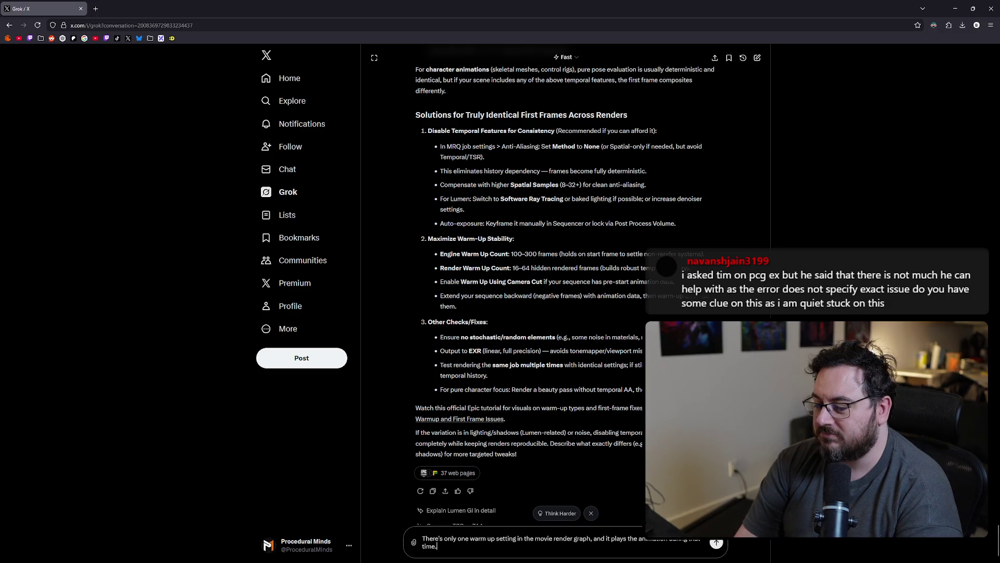
key(Return)
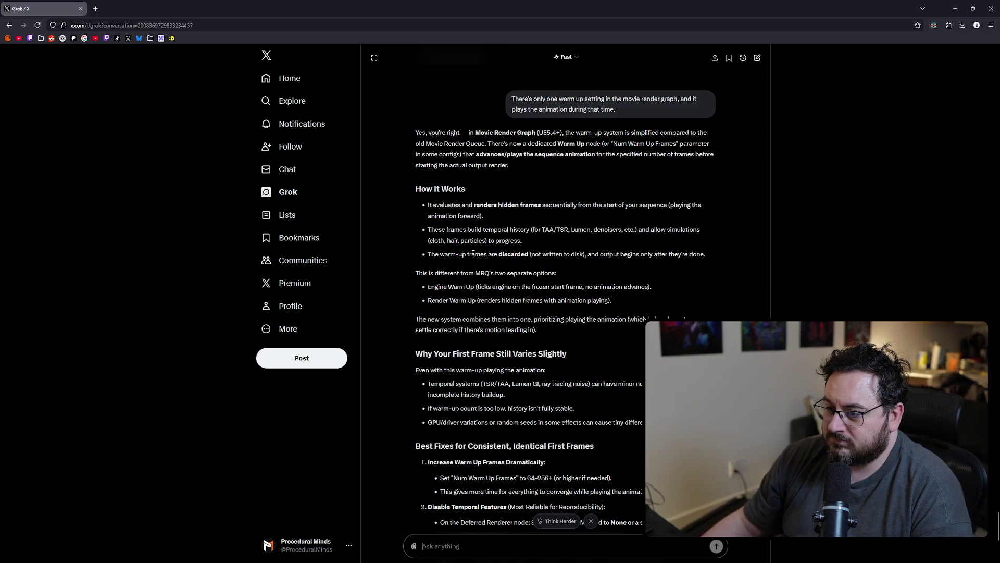
scroll(473, 253, down, 3)
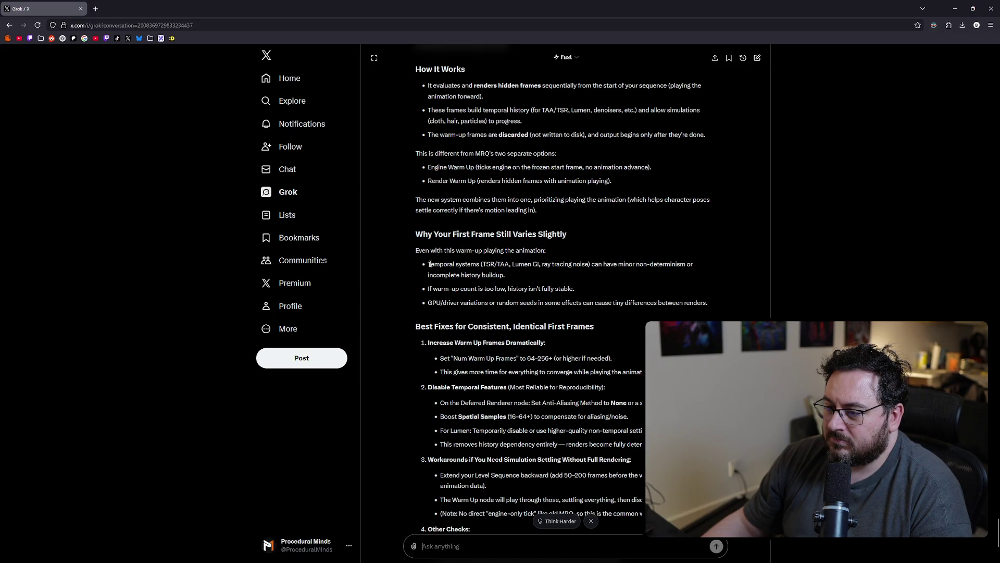
drag(421, 201, 708, 201)
click(467, 212)
drag(467, 212, 533, 211)
click(565, 208)
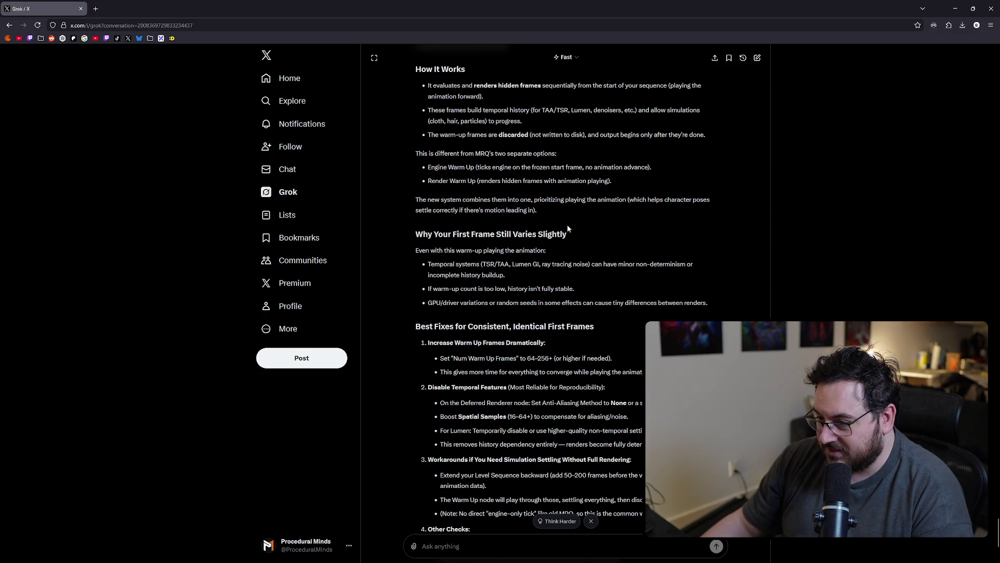
scroll(604, 285, down, 2)
drag(429, 224, 551, 221)
click(551, 220)
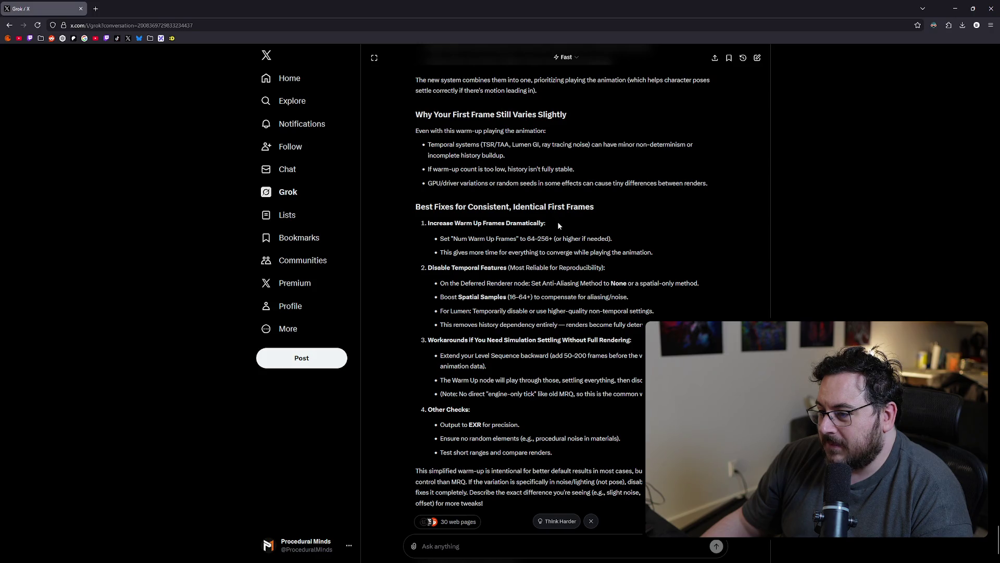
drag(444, 252, 677, 252)
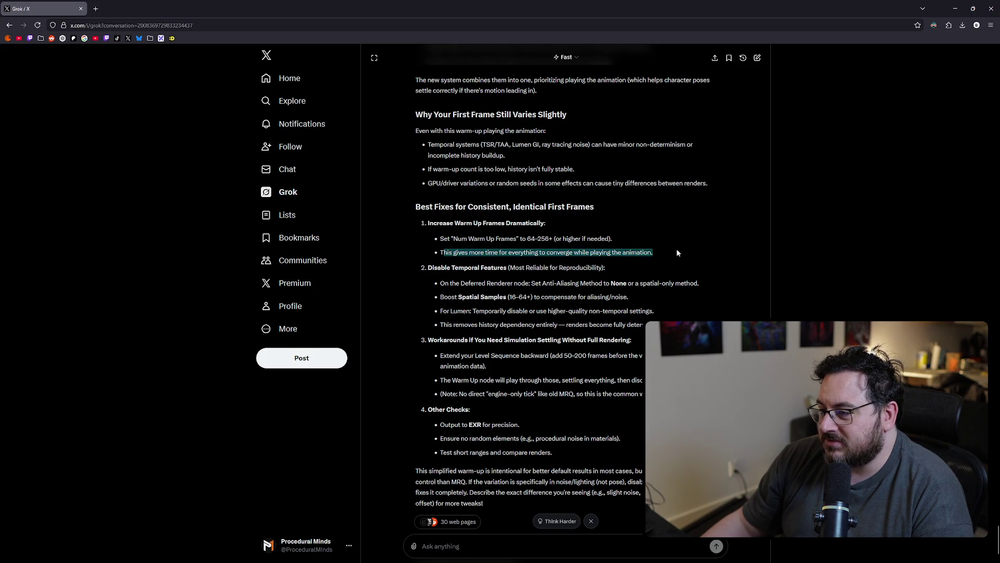
click(677, 252)
drag(429, 268, 504, 271)
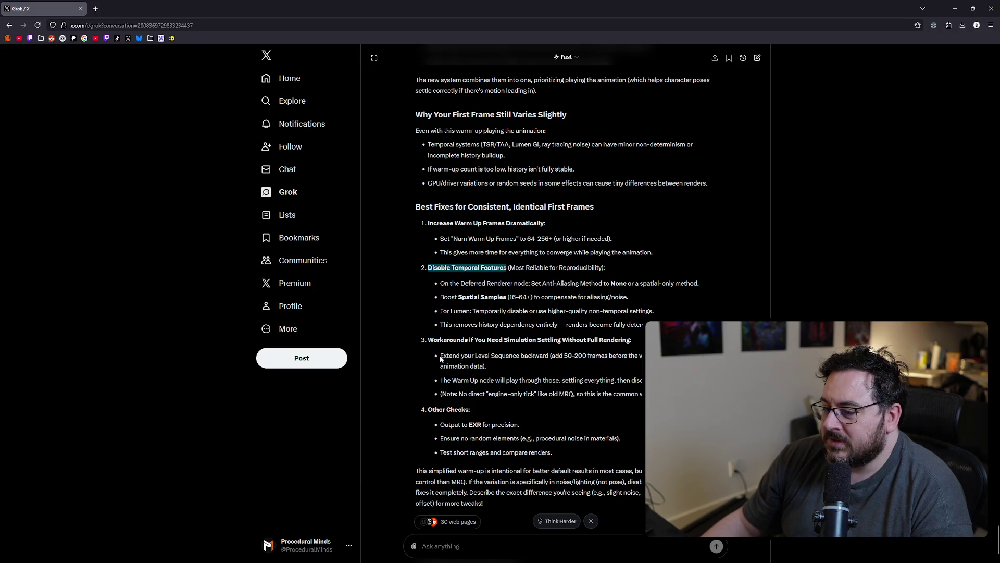
click(555, 356)
drag(555, 356, 656, 357)
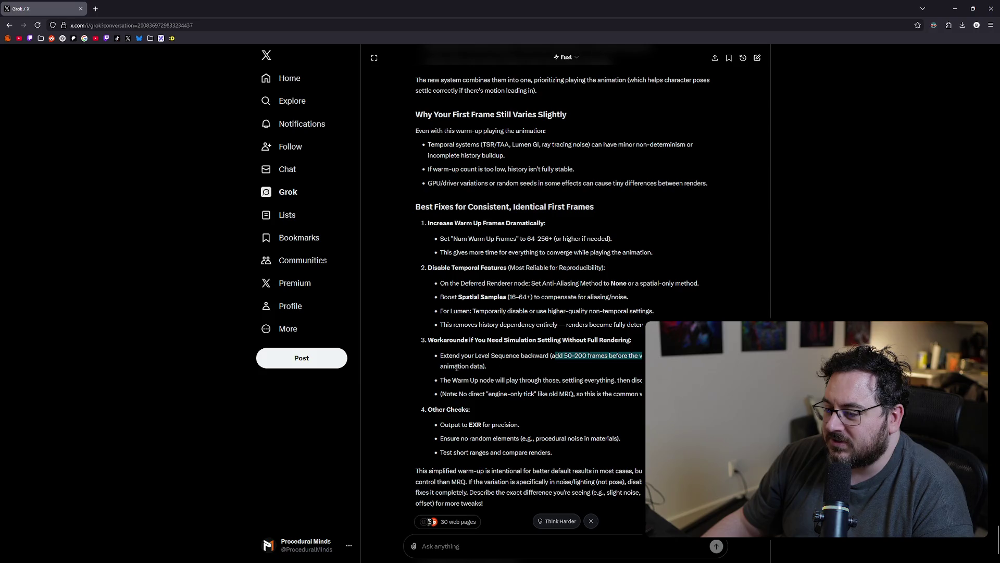
click(501, 550)
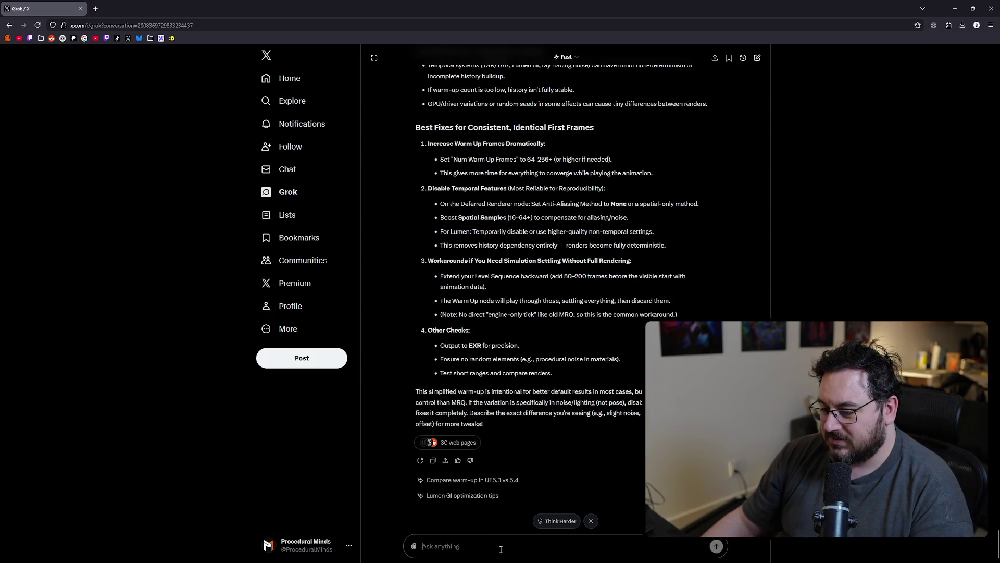
Step: Tell Grok the real issue is making the first rendered frame the animation's first frame
text(The look)
text(isn't the problem,)
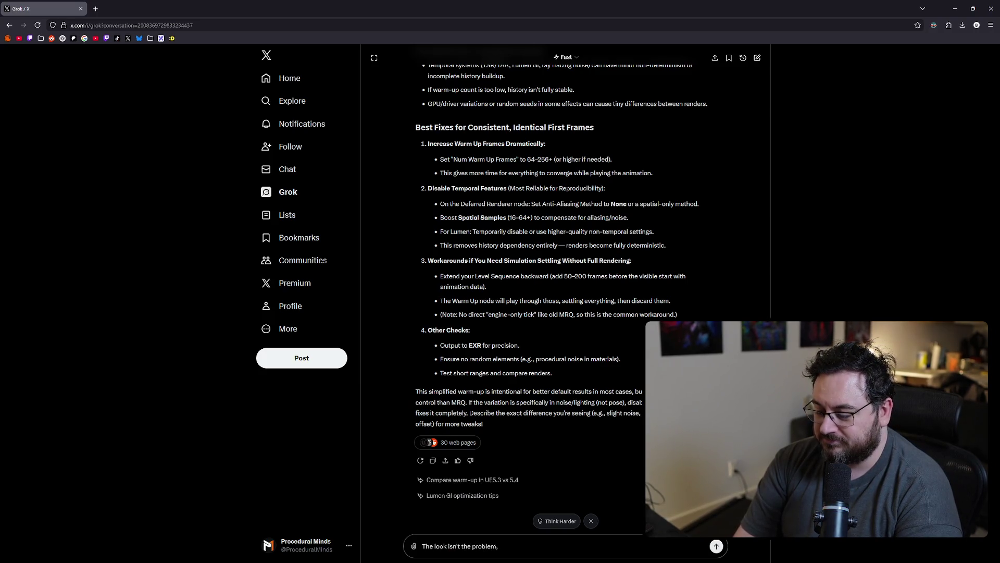
text( it's purely )
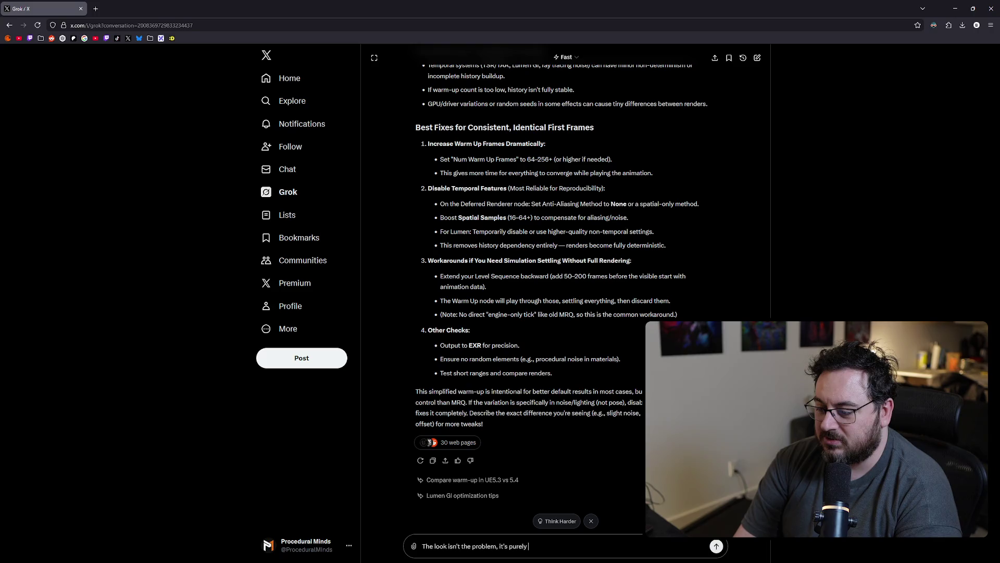
text(that )
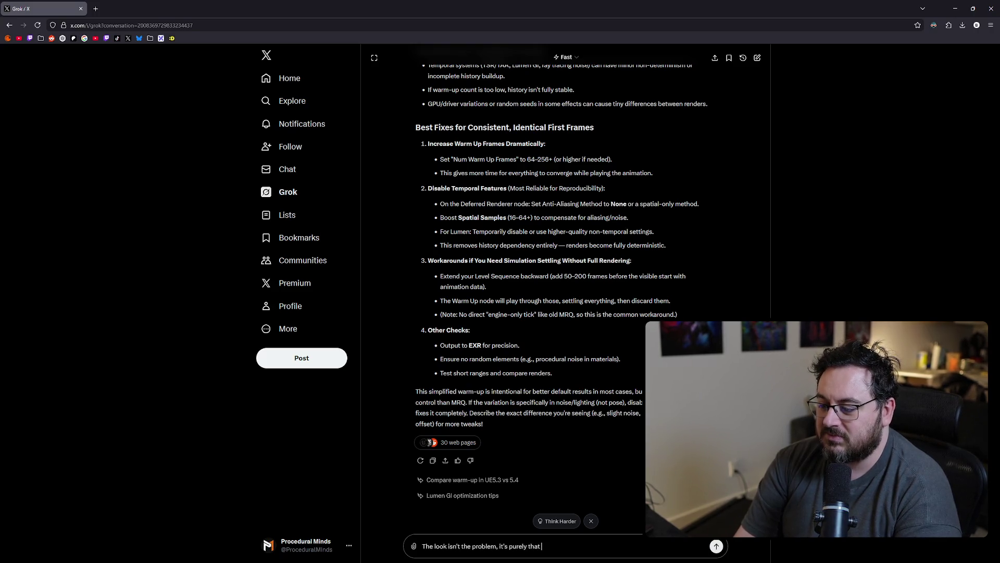
text(I want the first fram)
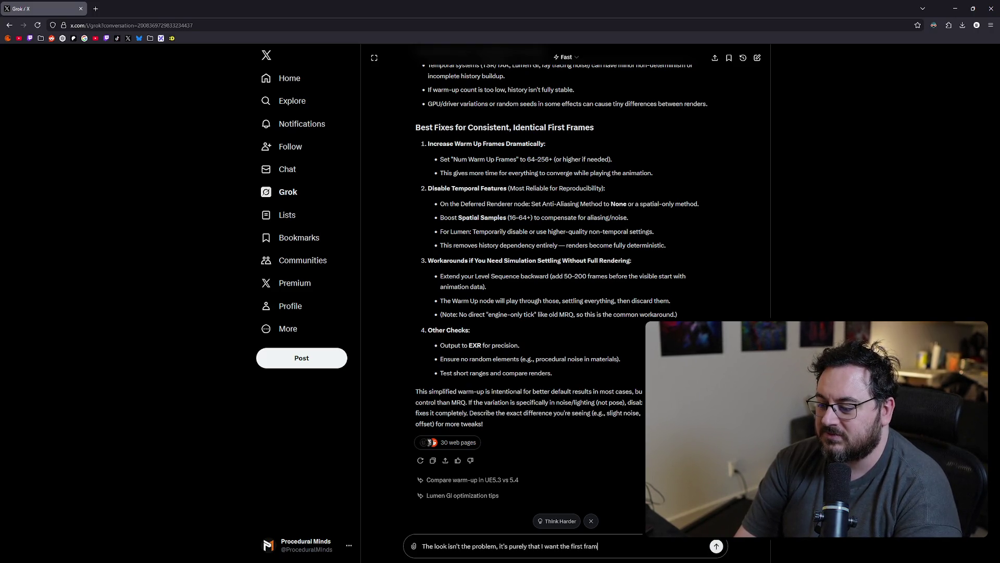
text(e of the animation to be the first fra)
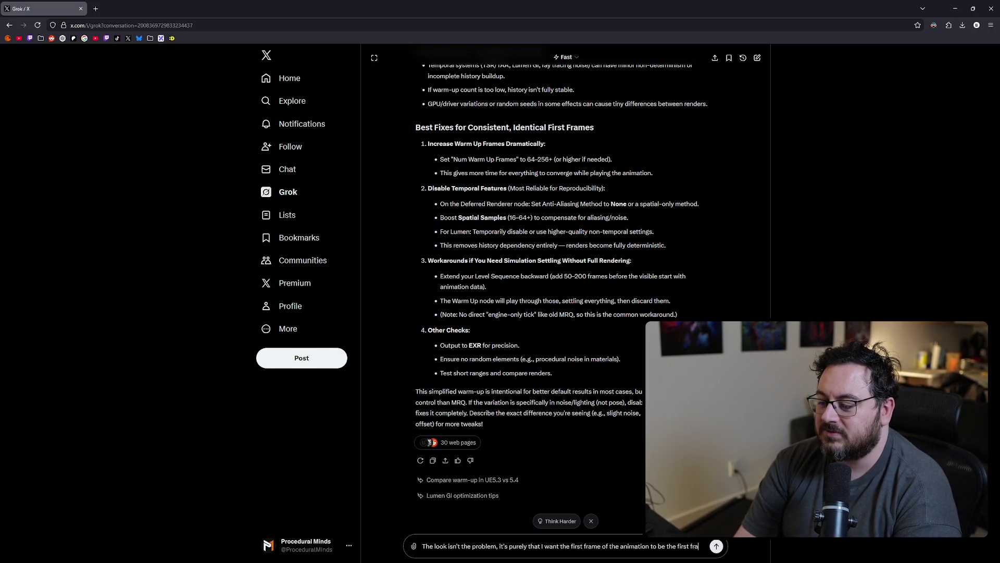
text(me.)
key(Return)
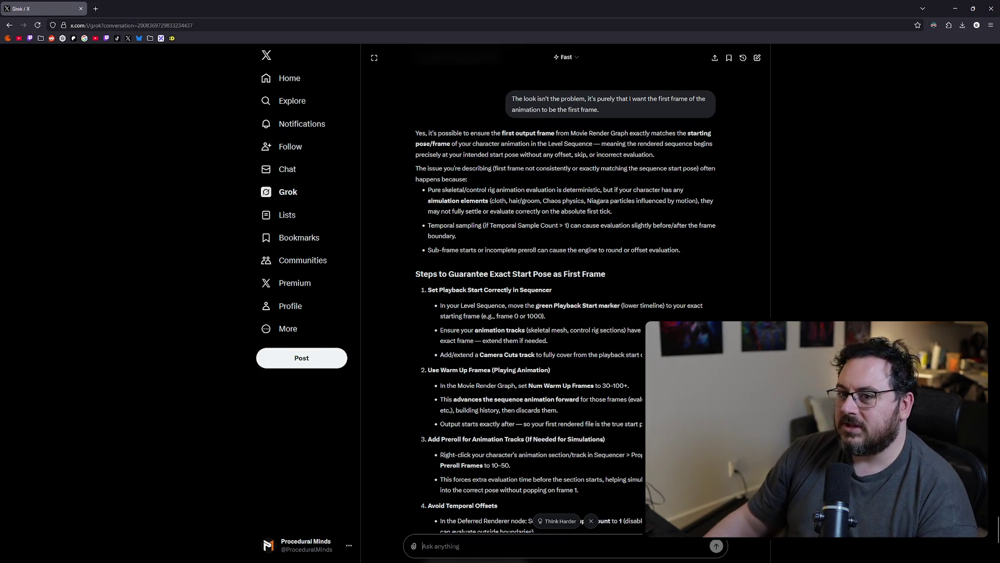
Step: Return from Grok to Unreal's L_CharacterToSprite level editor
key(alt+Tab)
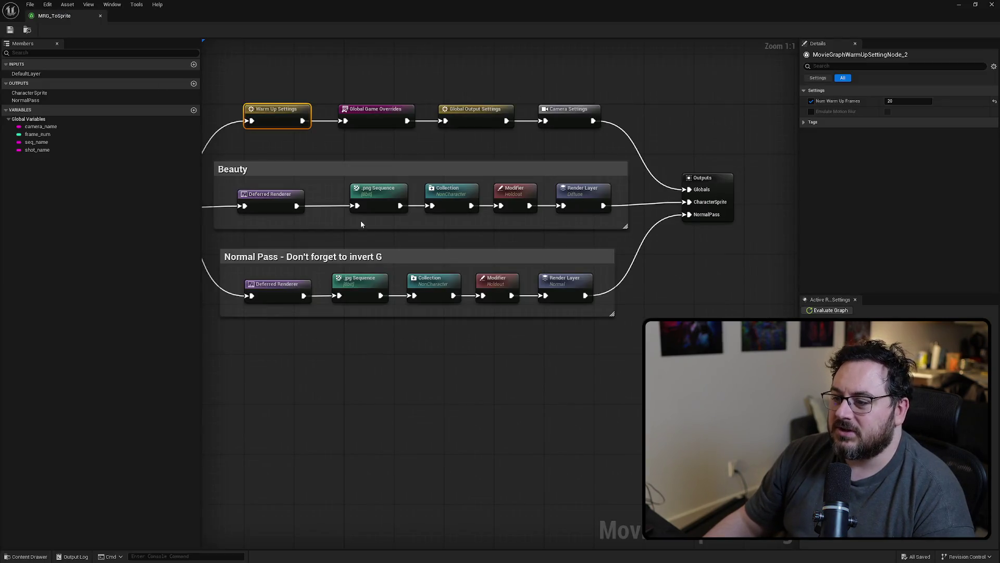
scroll(378, 353, down, 3)
key(alt+Tab)
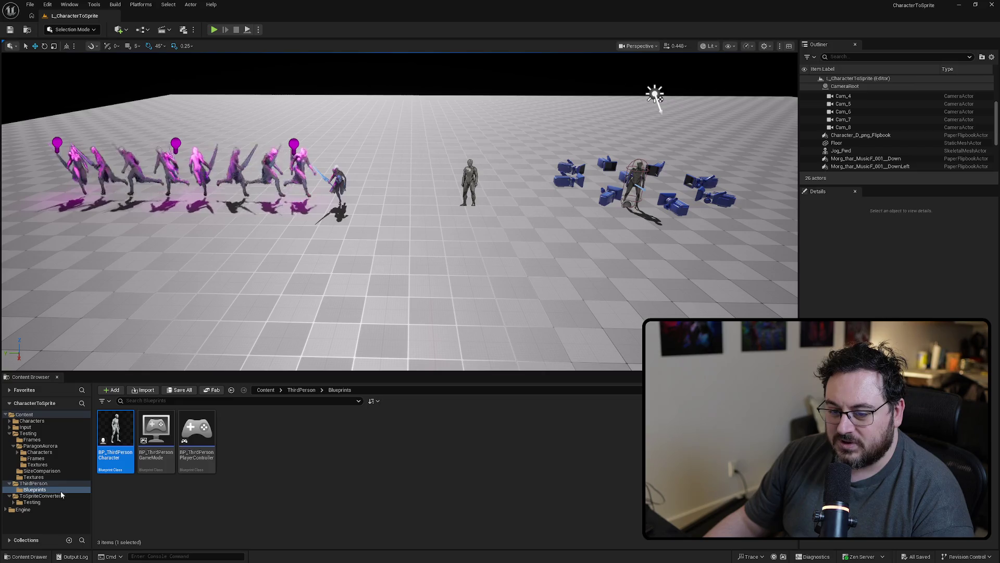
Step: Browse the ToSpriteConverter folder and open the LS_ToSprite level sequence in Sequencer
click(42, 496)
click(32, 502)
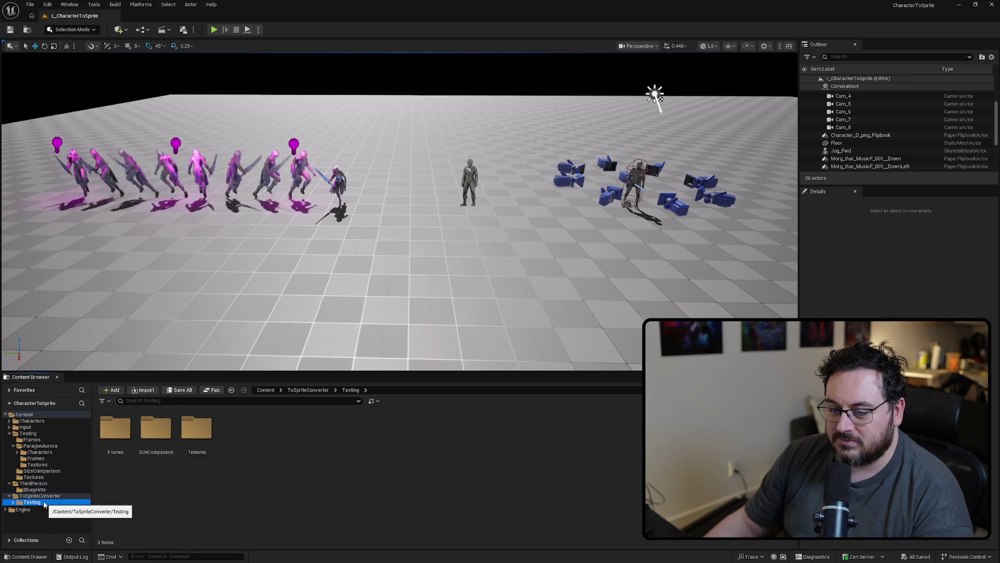
click(42, 496)
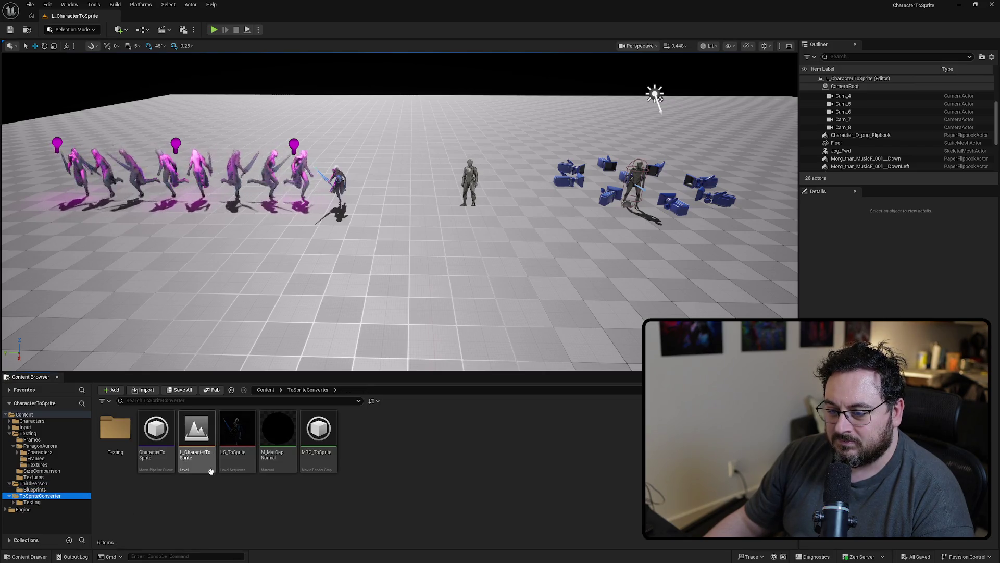
click(189, 472)
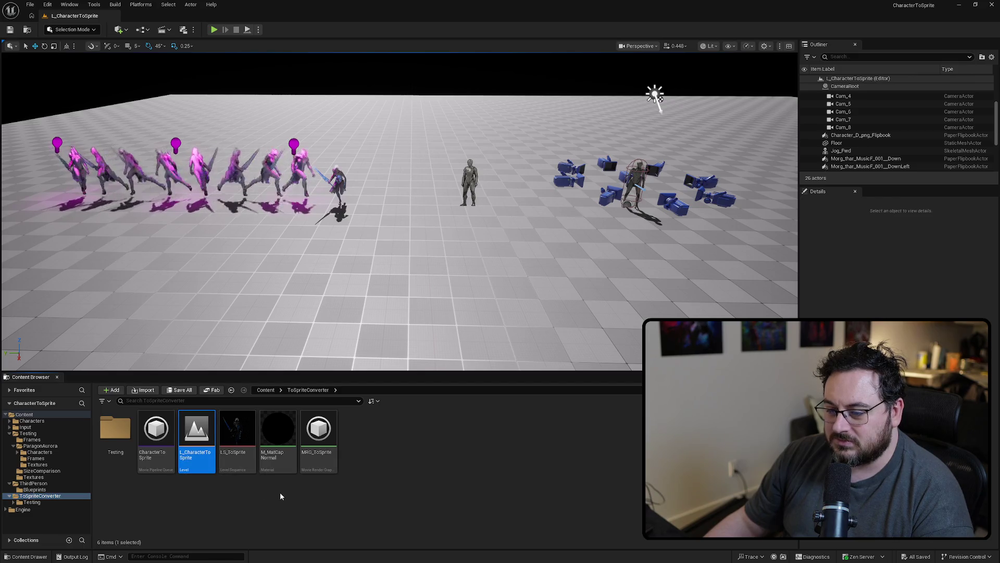
click(239, 493)
click(233, 470)
double_click(234, 470)
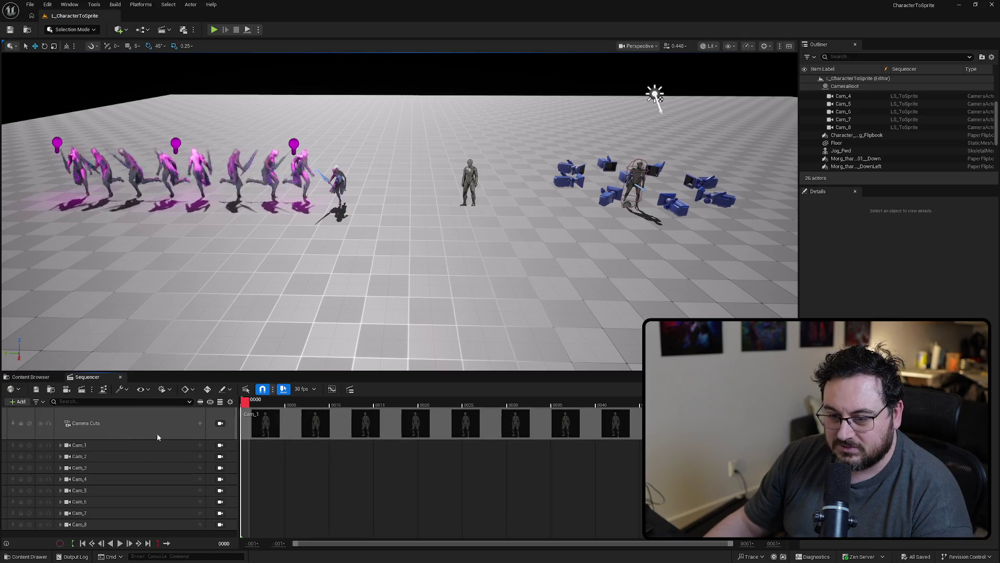
Step: Jump the sequence to frame 0002
click(225, 543)
text(2)
key(Return)
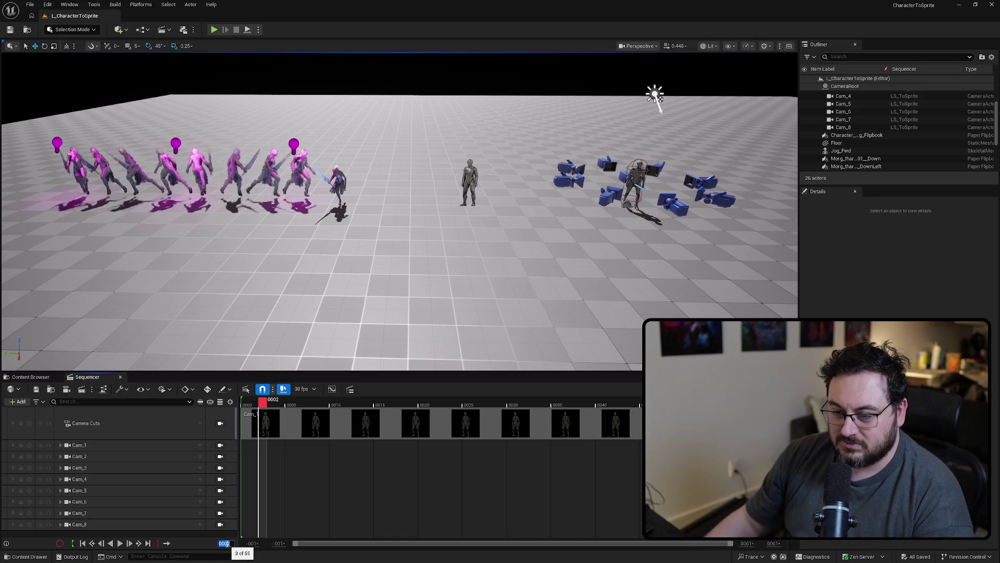
click(293, 513)
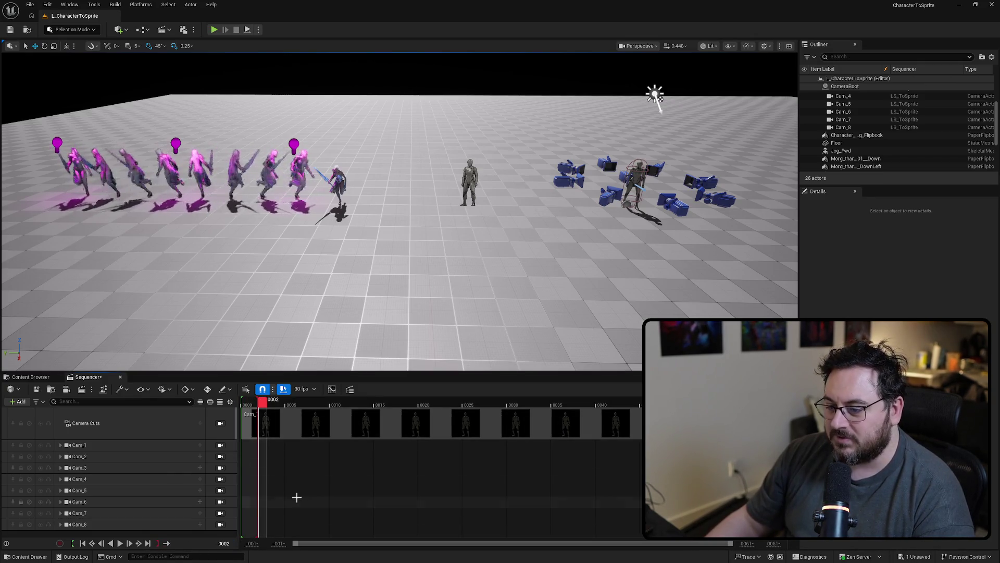
Step: Drag the third-person character out of the camera ring
drag(710, 219, 709, 226)
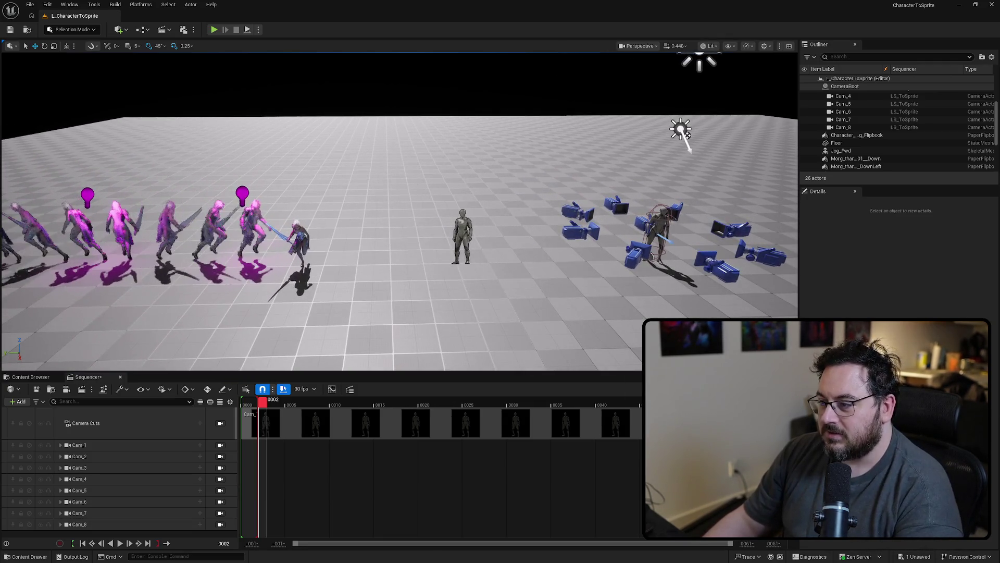
click(657, 231)
drag(633, 232, 362, 231)
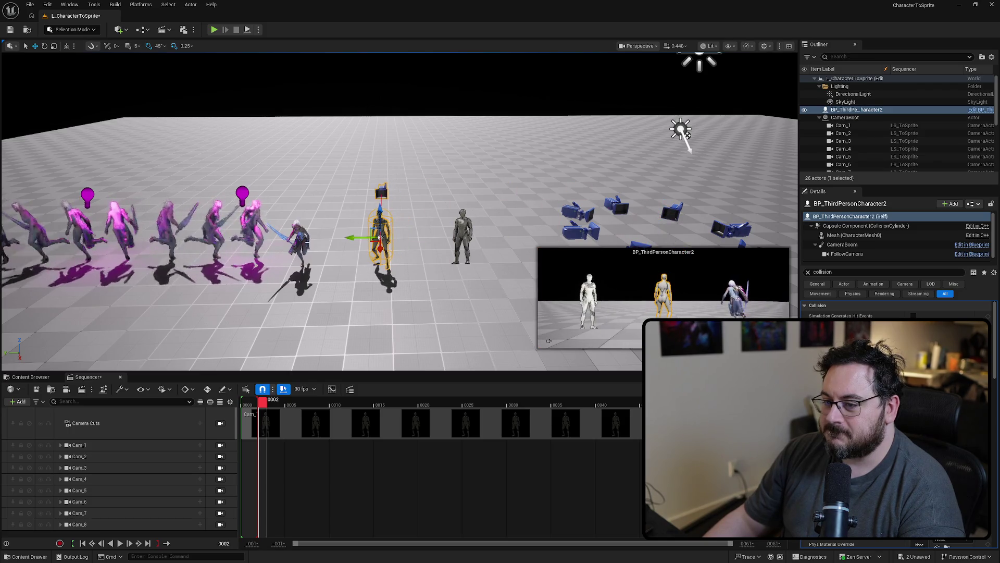
click(566, 225)
scroll(567, 225, down, 3)
Step: Place the Jog_Fwd character at the origin by setting Location X and Y to 0
click(841, 151)
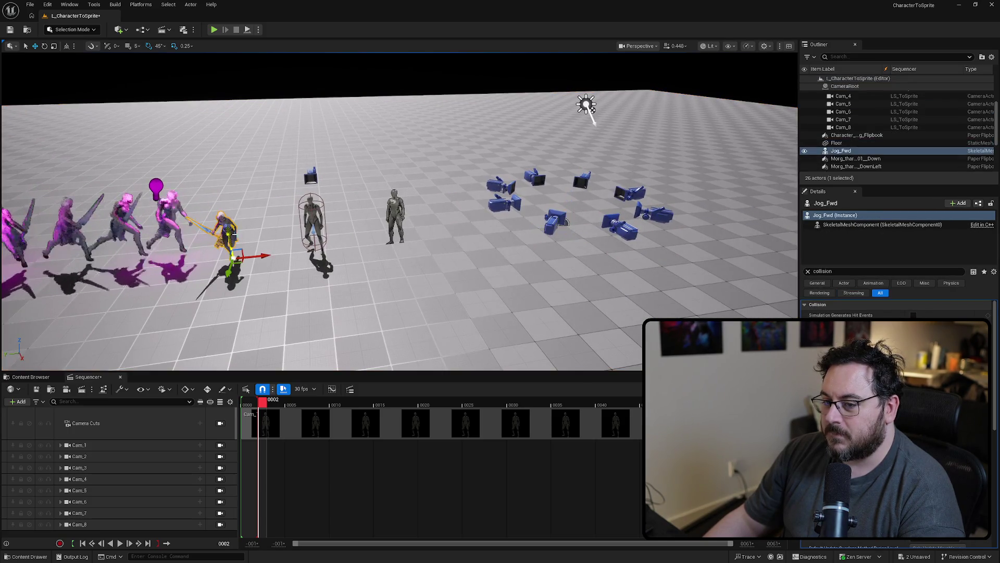
click(808, 271)
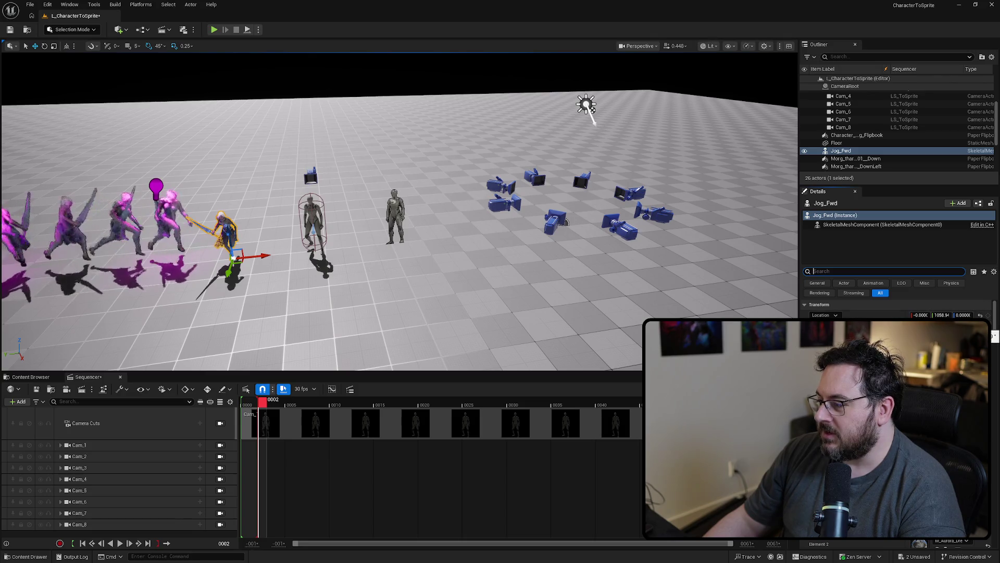
click(920, 315)
text(0)
key(Tab)
text(0)
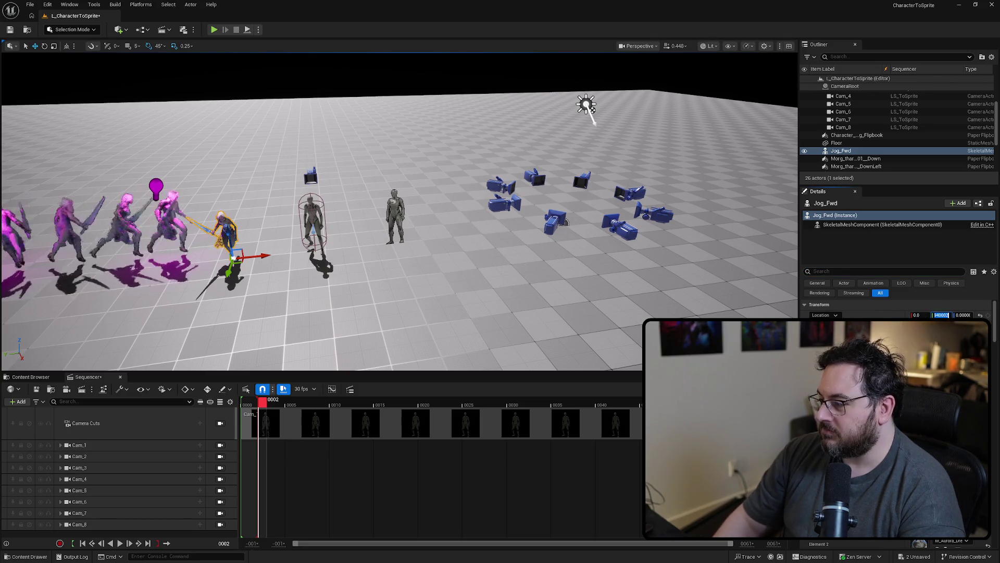
key(Return)
Step: Frame the view on Jog_Fwd and orbit to look down on it
key(f)
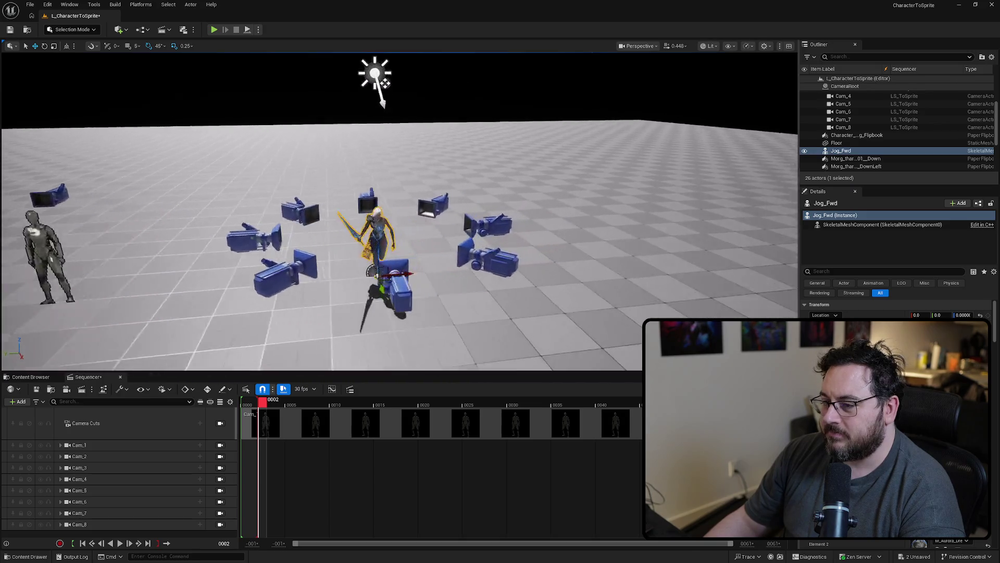
scroll(585, 261, down, 5)
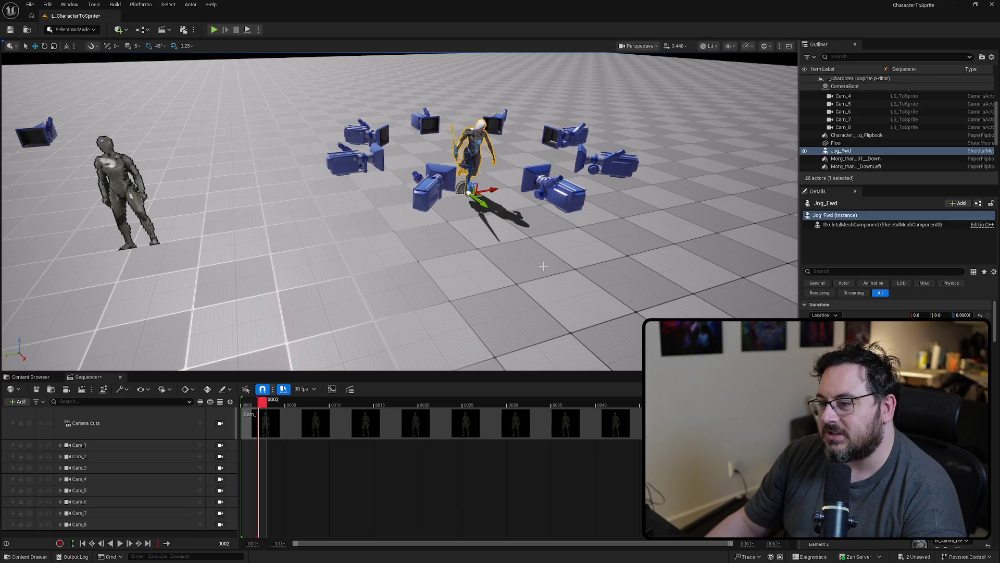
key(f)
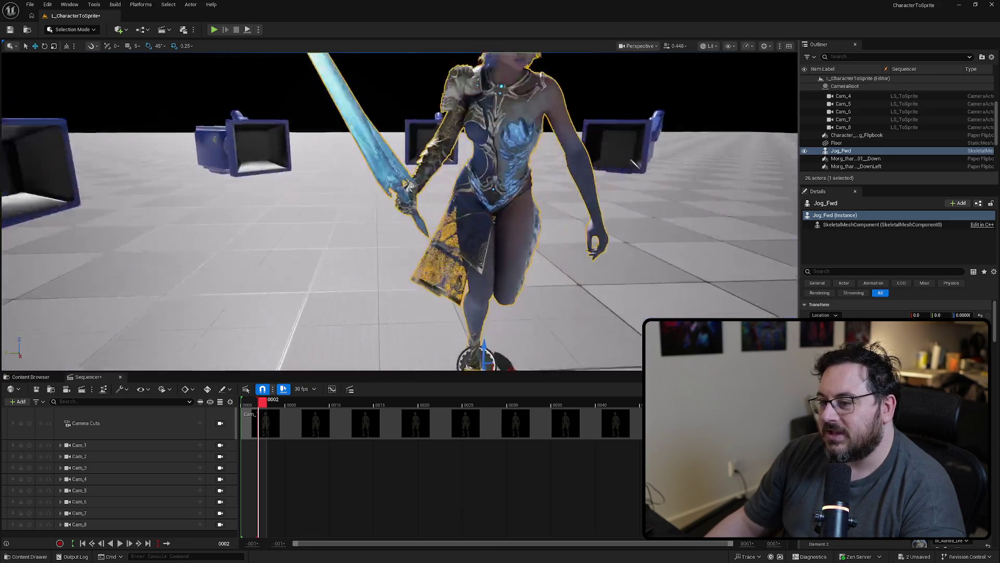
mouse_move(457, 231)
mouse_down()
mouse_move(443, 271)
mouse_move(456, 231)
mouse_up()
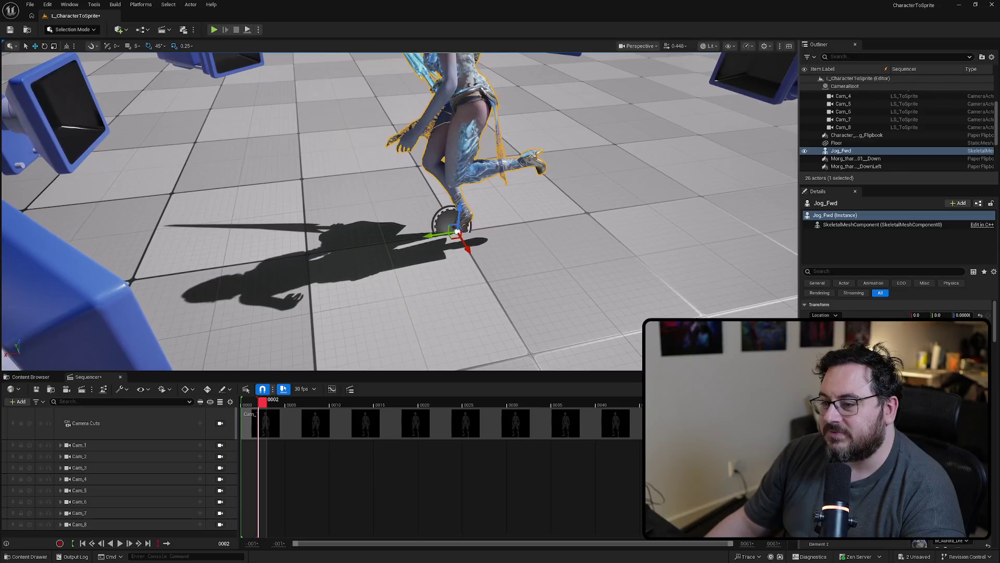
scroll(456, 229, down, 10)
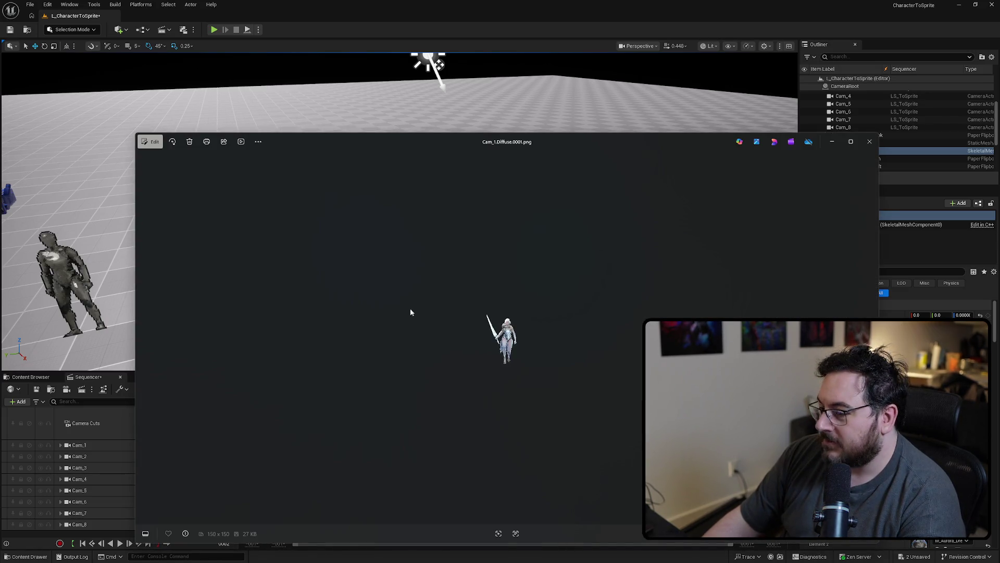
Step: View the Cam_2 first-frame render zoomed in, then close the image viewer
click(869, 142)
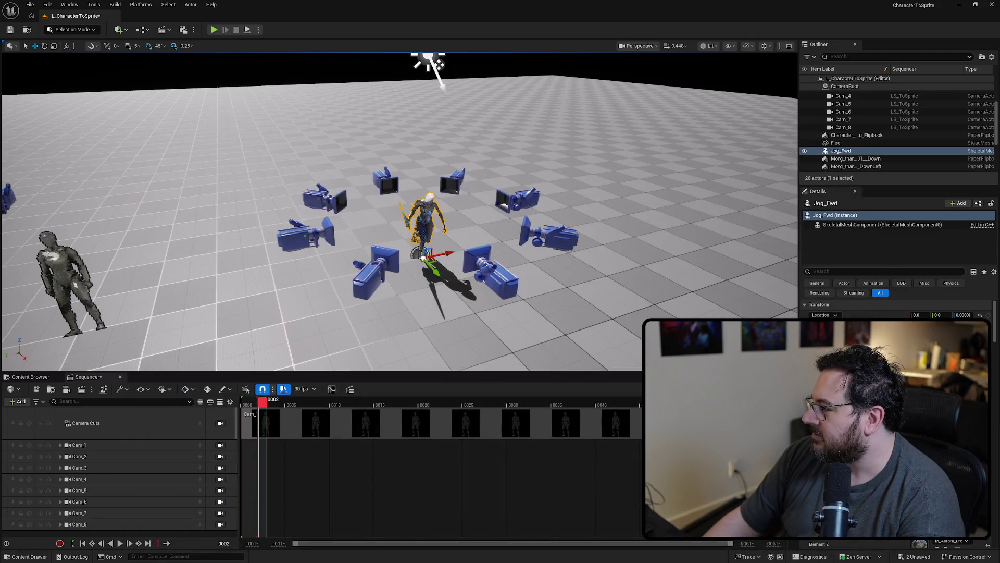
scroll(540, 399, up, 5)
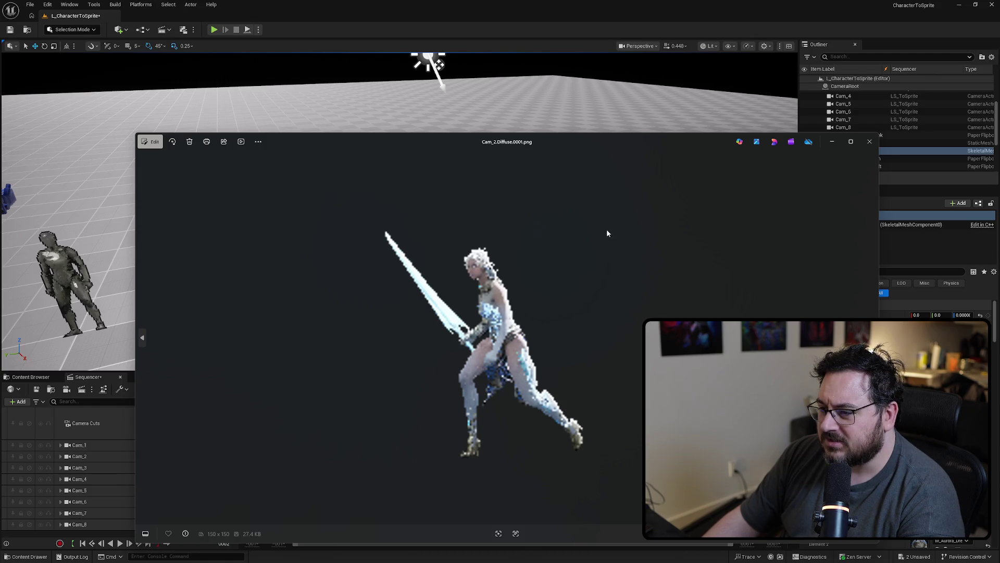
key(Escape)
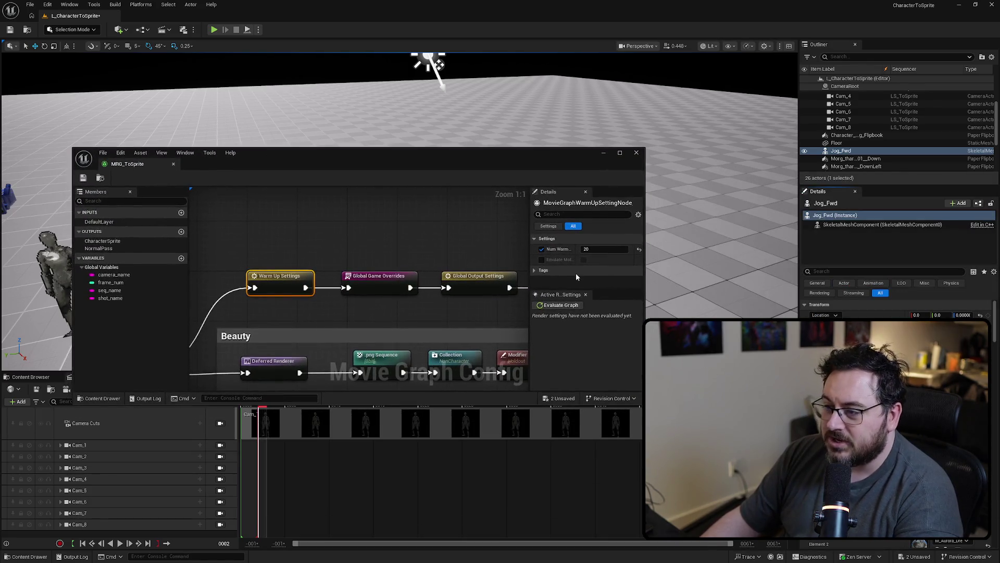
Step: Set MRG_ToSprite's warm-up frames to 5, save the graph and close its window
click(599, 250)
text(5)
key(Return)
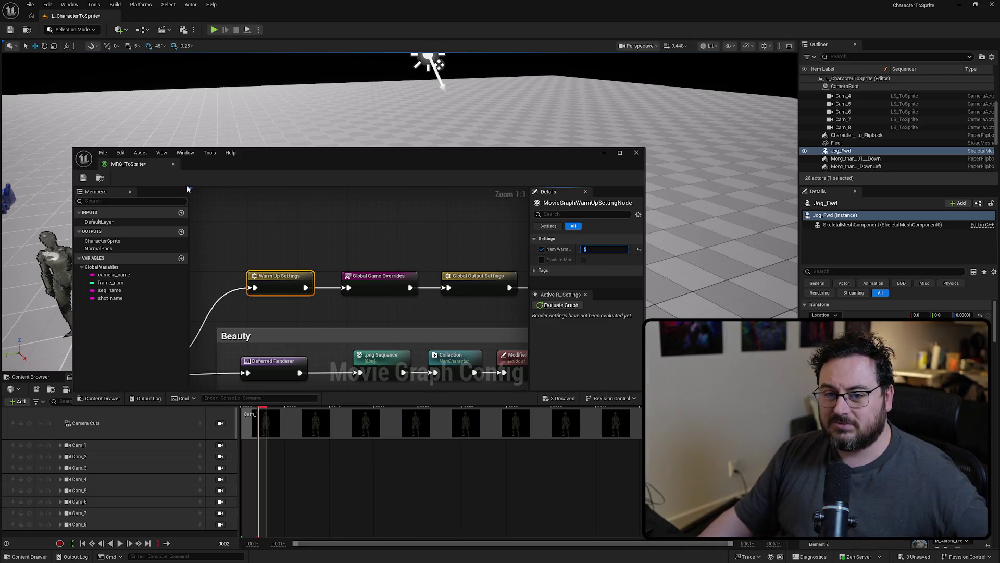
click(83, 178)
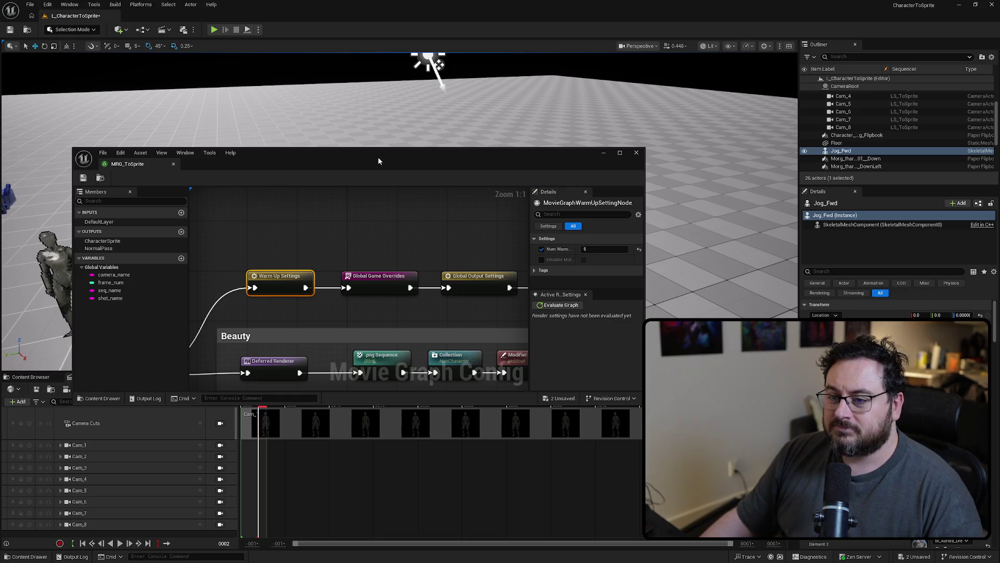
click(636, 152)
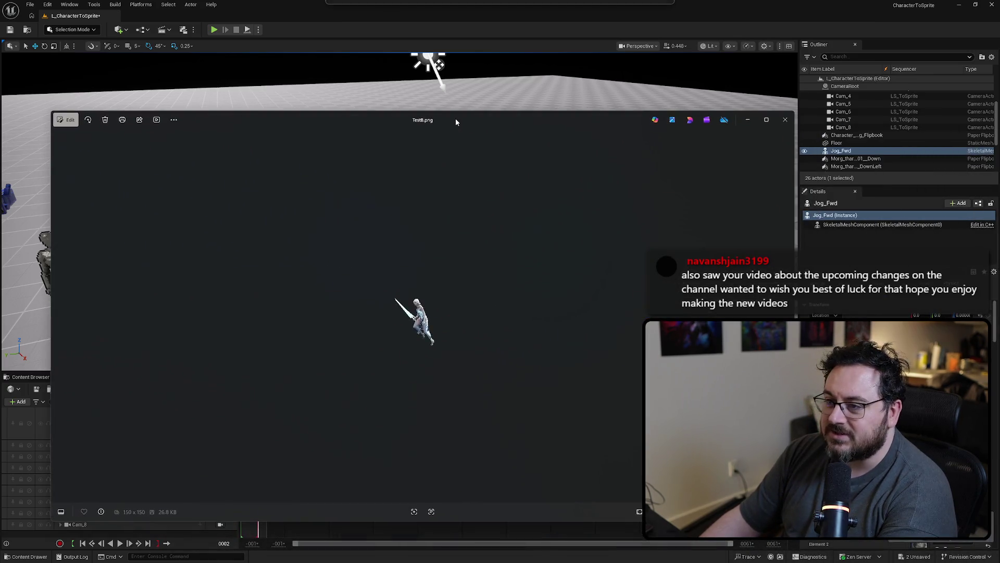
Step: Open TestB.png full-size, flip back and forth with TestA.png, then close Photos
double_click(455, 118)
scroll(547, 308, up, 2)
scroll(547, 308, down, 4)
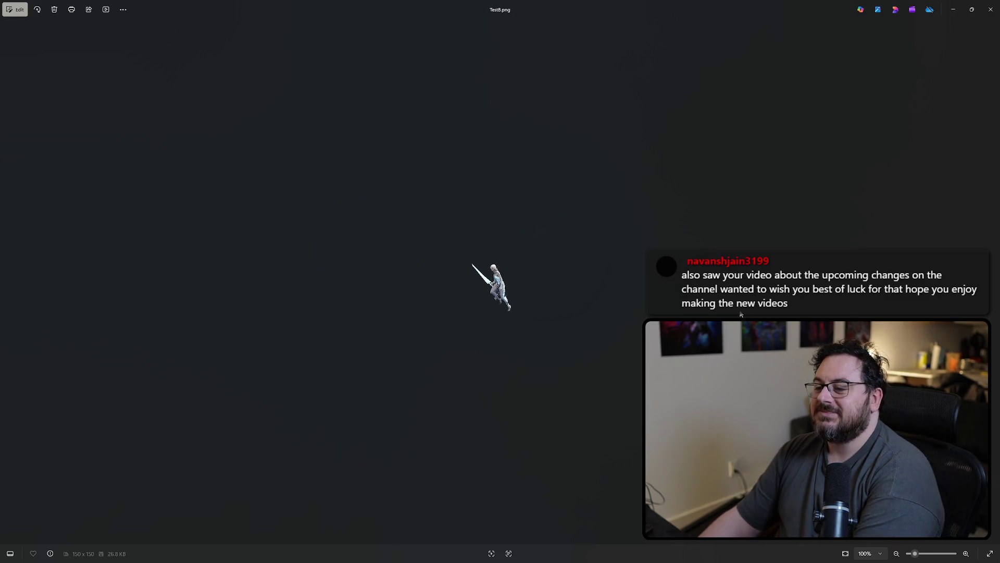
key(Left)
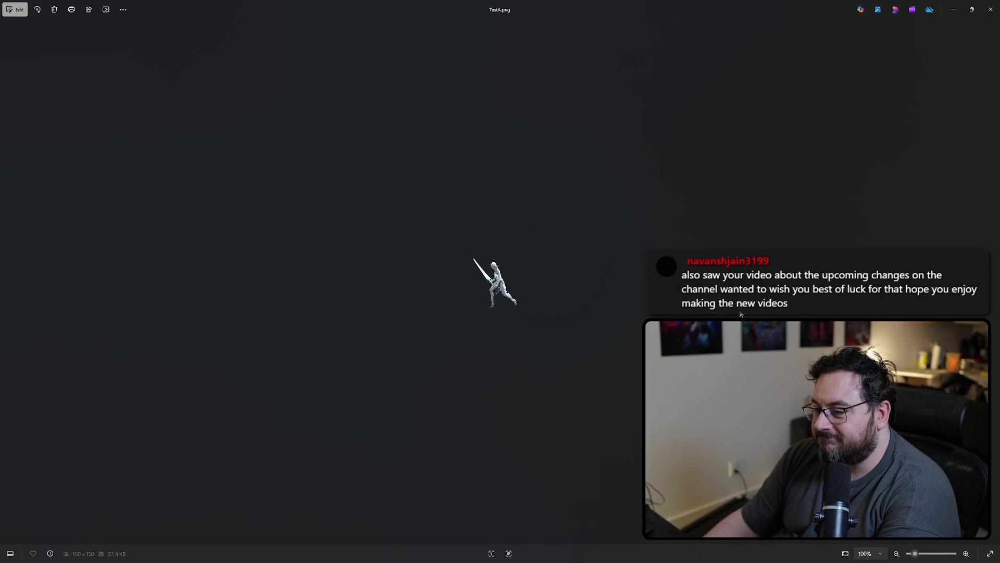
key(Right)
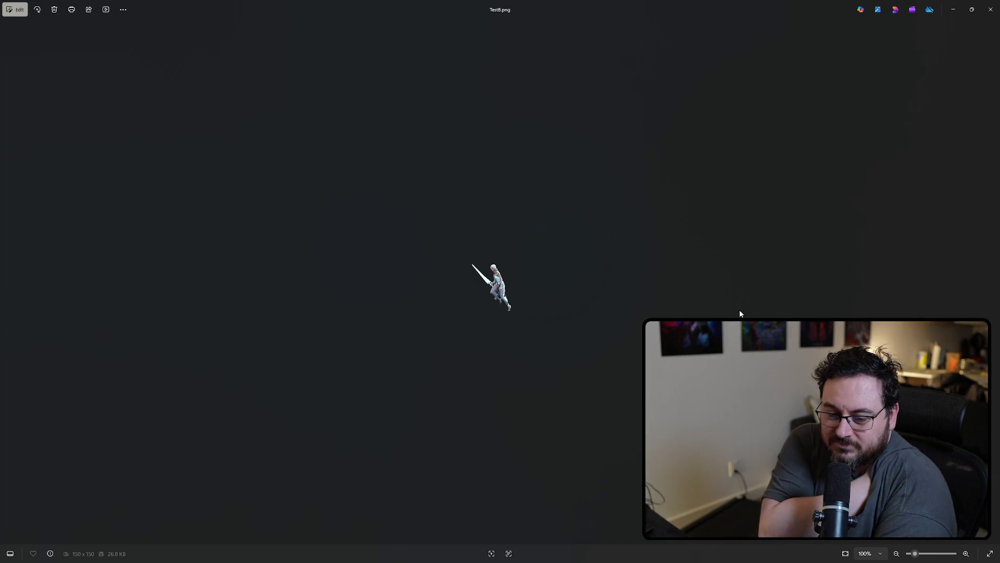
key(Left)
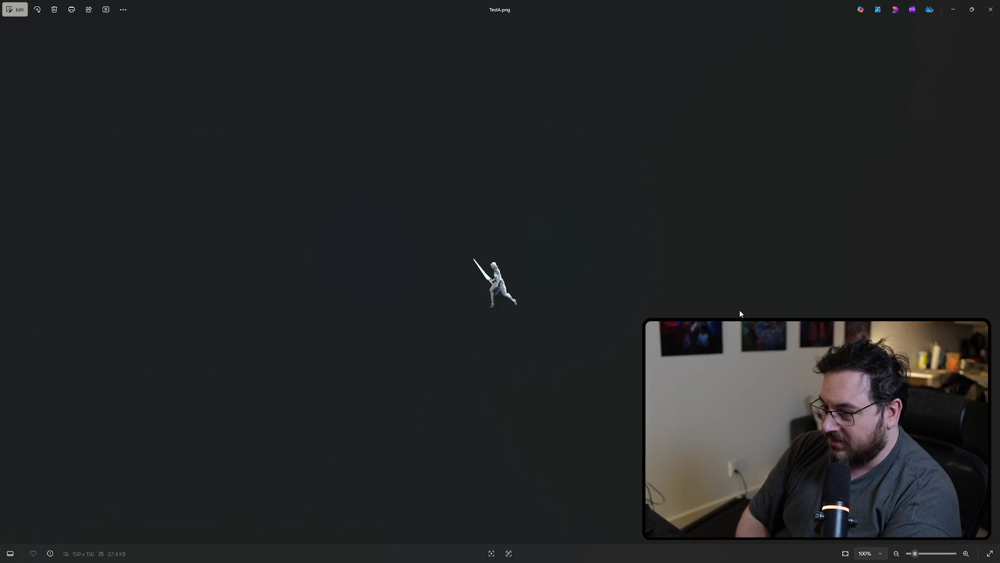
key(Right)
key(Left)
key(Right)
key(Left)
key(Right)
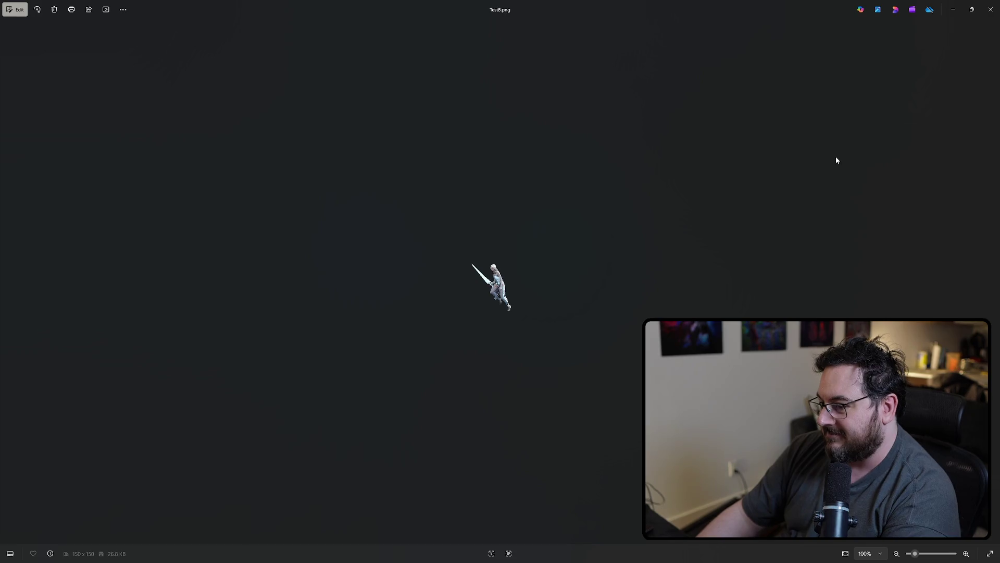
key(Left)
key(Right)
click(990, 10)
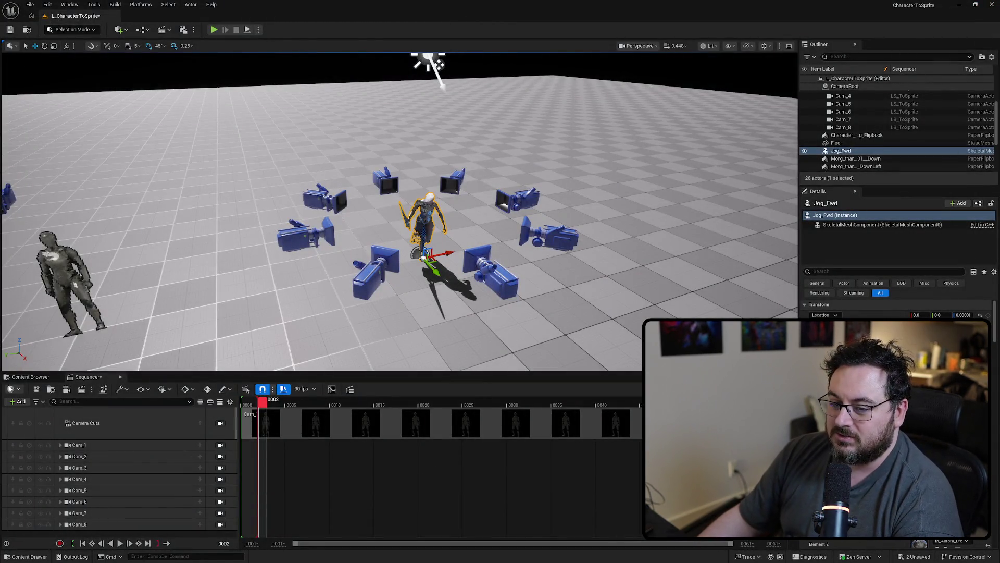
Step: Open the Jog_Fwd animation, scrub frames 0–20, orbit its preview, then shrink its window
click(32, 378)
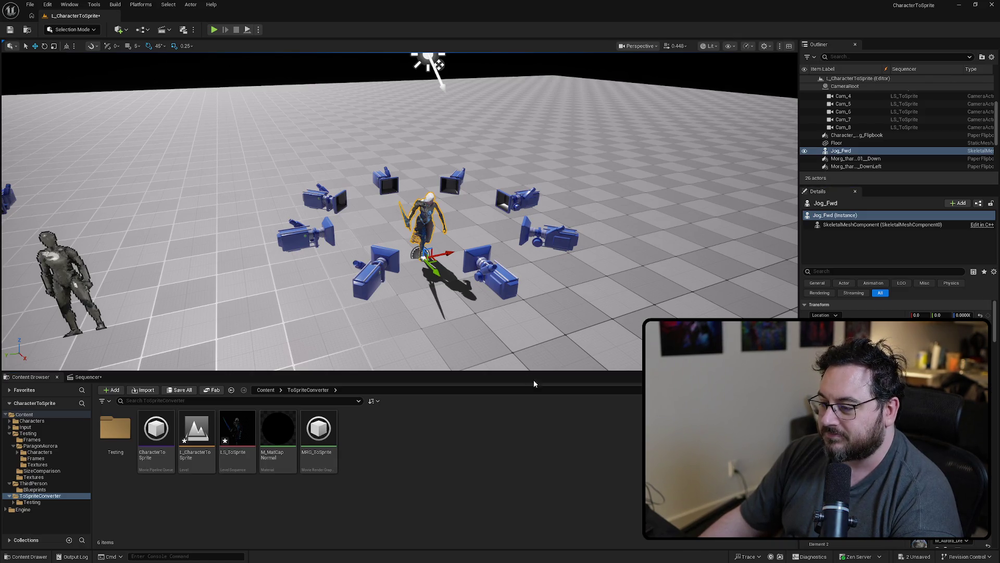
key(ctrl+e)
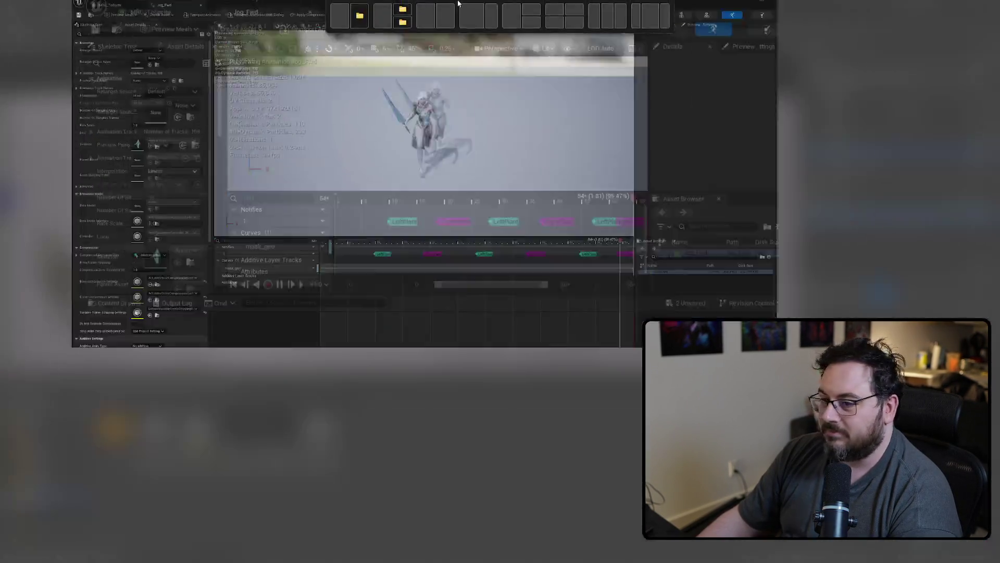
click(422, 350)
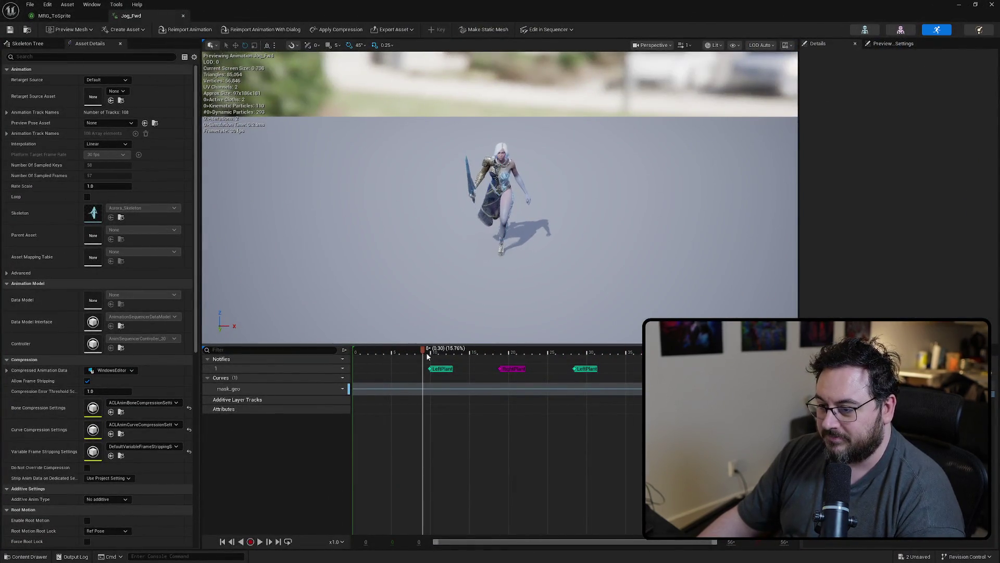
drag(436, 352, 509, 350)
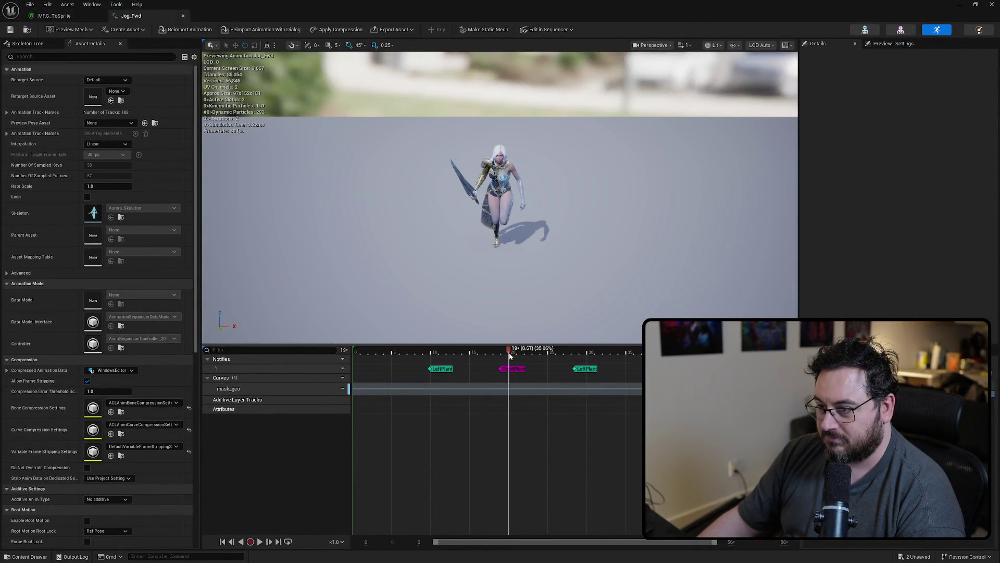
drag(617, 205, 526, 205)
mouse_move(509, 350)
mouse_down()
mouse_move(350, 358)
mouse_move(508, 356)
mouse_up()
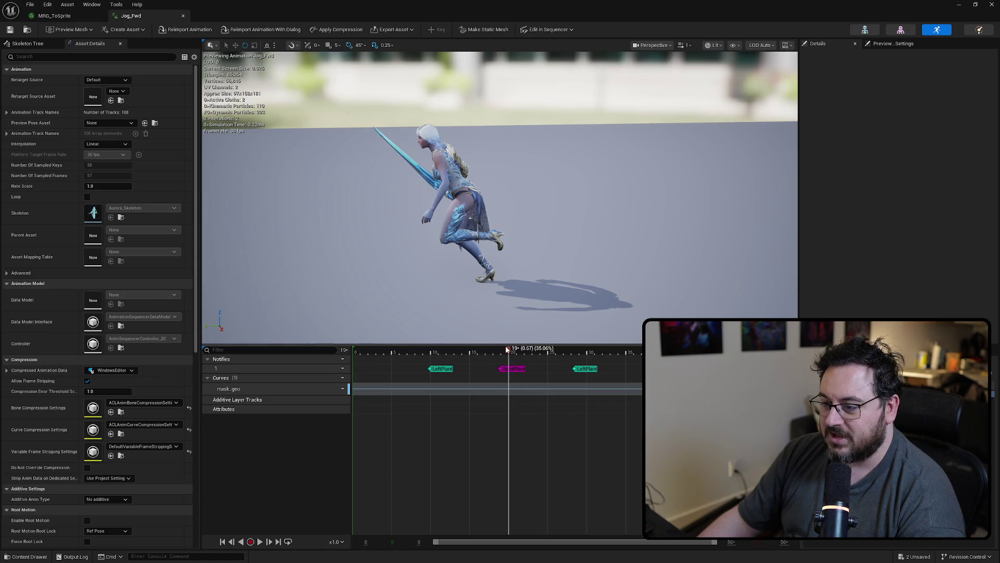
mouse_move(509, 351)
mouse_down()
mouse_move(292, 345)
mouse_move(646, 352)
mouse_move(362, 350)
mouse_move(499, 339)
mouse_move(620, 350)
mouse_move(607, 350)
mouse_move(617, 382)
mouse_move(413, 395)
mouse_move(354, 350)
mouse_up()
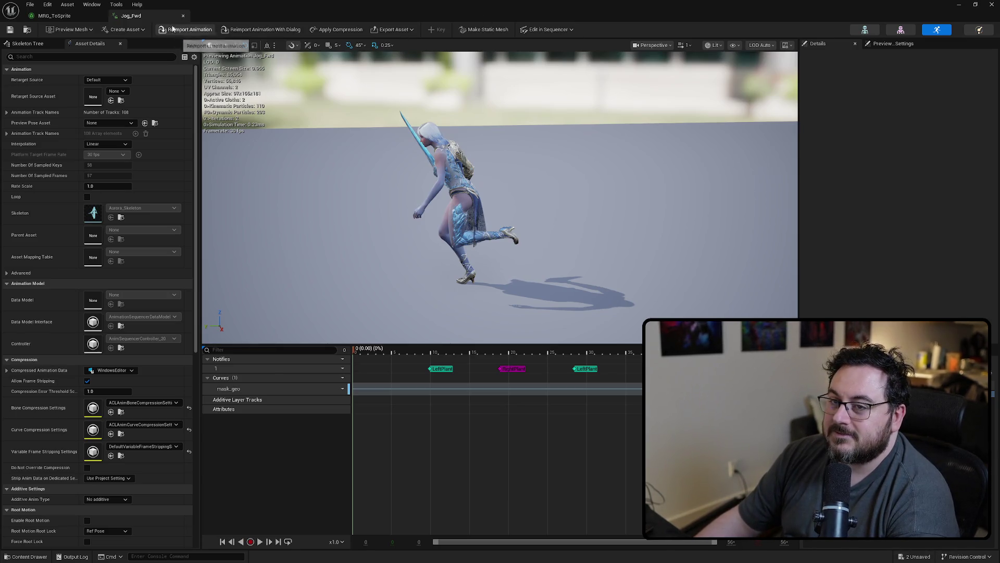
mouse_move(191, 19)
mouse_down()
mouse_move(530, 206)
mouse_move(503, 182)
mouse_move(495, 188)
mouse_move(405, 351)
mouse_move(408, 239)
mouse_up()
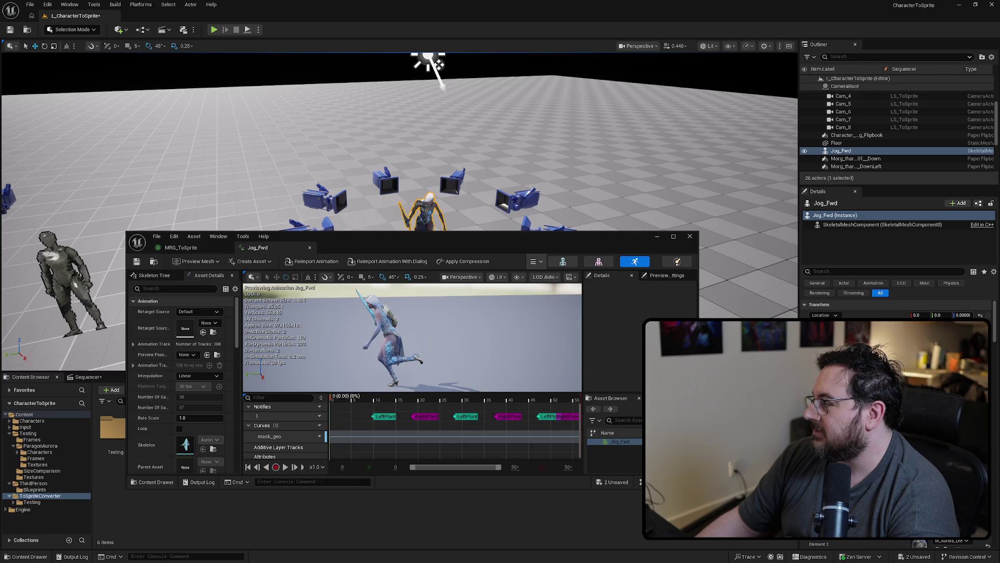
Step: Set MRG_ToSprite's warm-up frame count to 8
drag(546, 242, 598, 188)
click(246, 192)
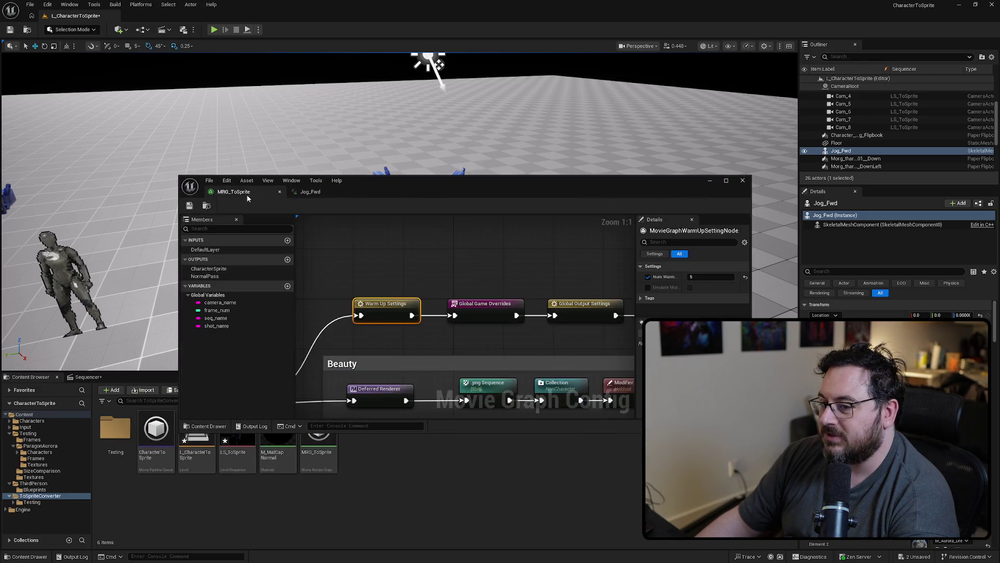
click(697, 277)
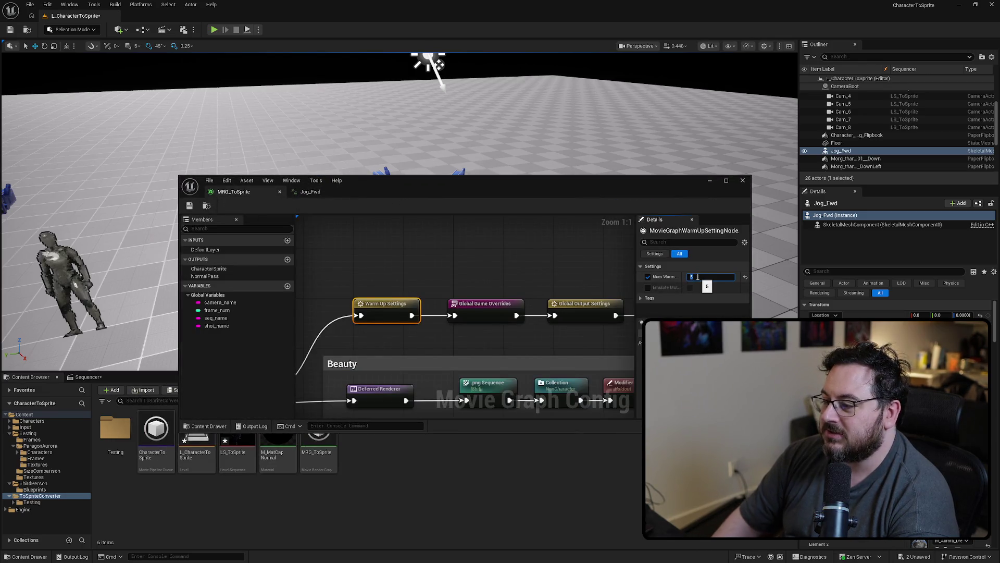
text(8)
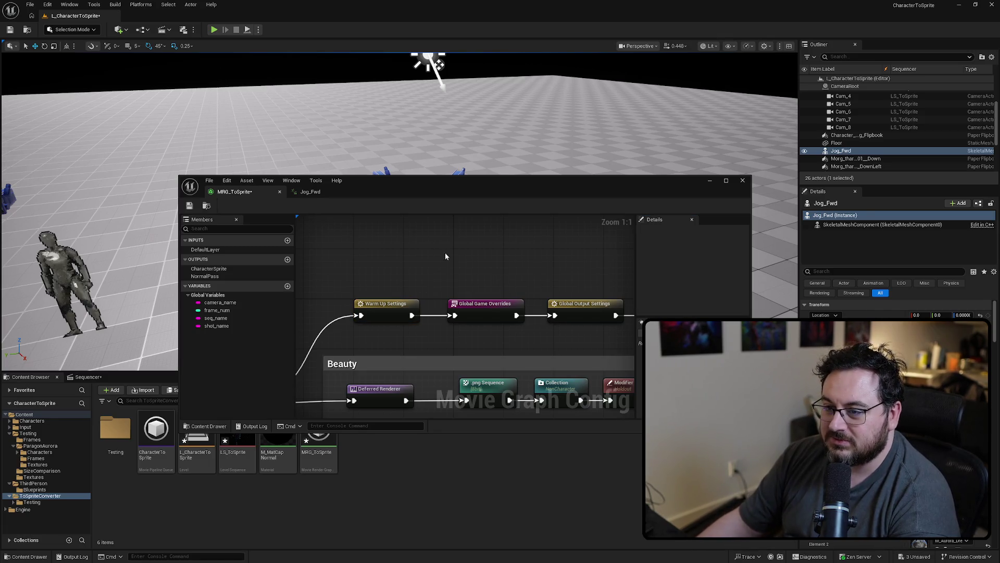
Step: Close the Jog_Fwd animation tab and render the LS_ToSprite job locally
click(311, 192)
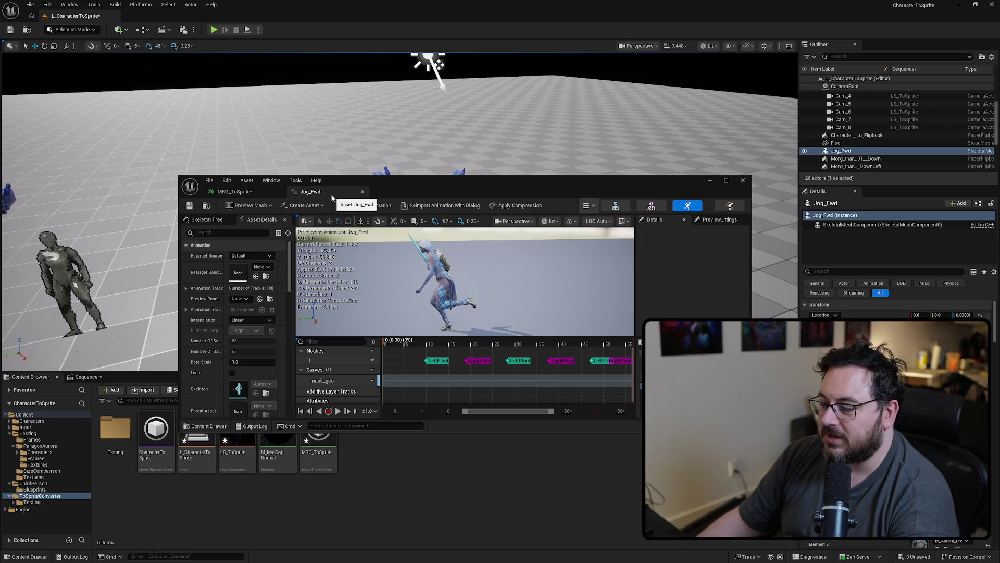
click(362, 192)
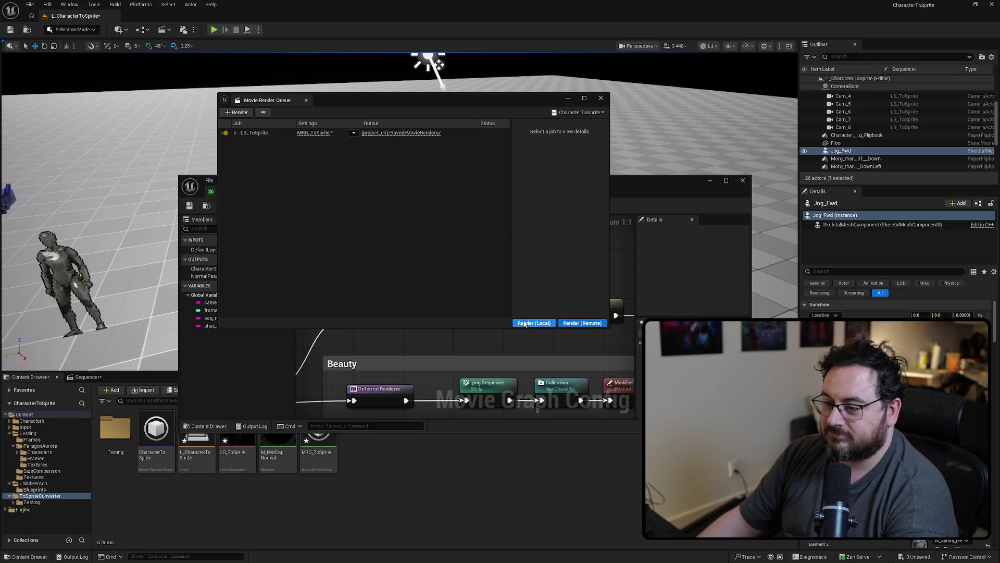
click(537, 323)
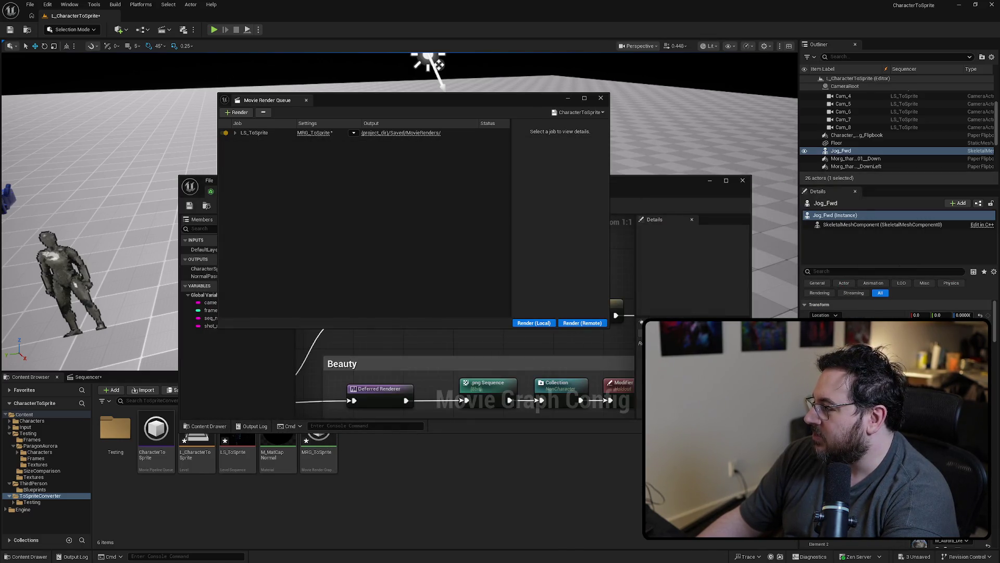
scroll(501, 292, up, 5)
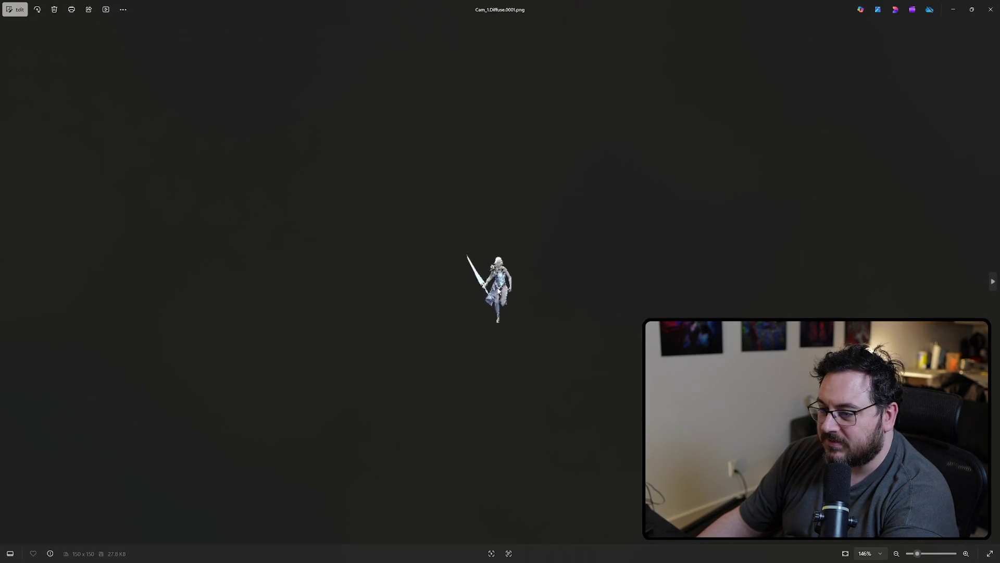
Step: Step through the Cam_2 to Cam_8 Diffuse sprite renders and back to Cam_3
key(Right)
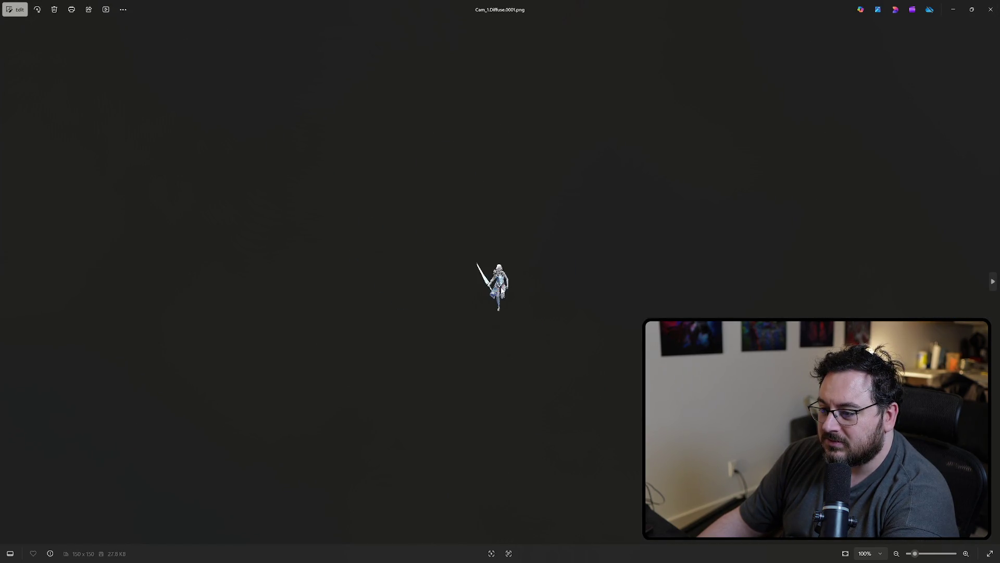
key(Right)
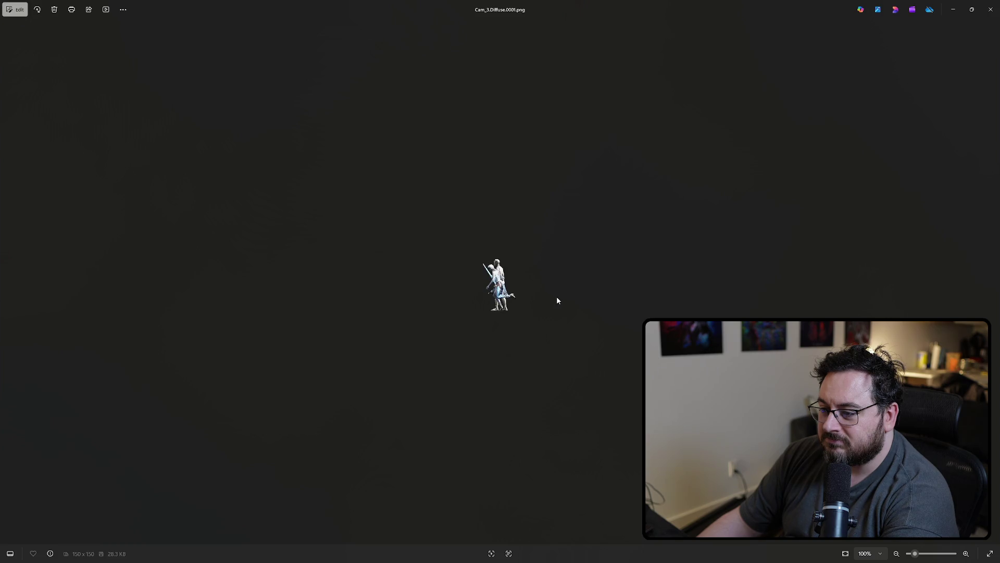
key(Right)
key(Left)
key(Right)
key(Right)
key(Right)
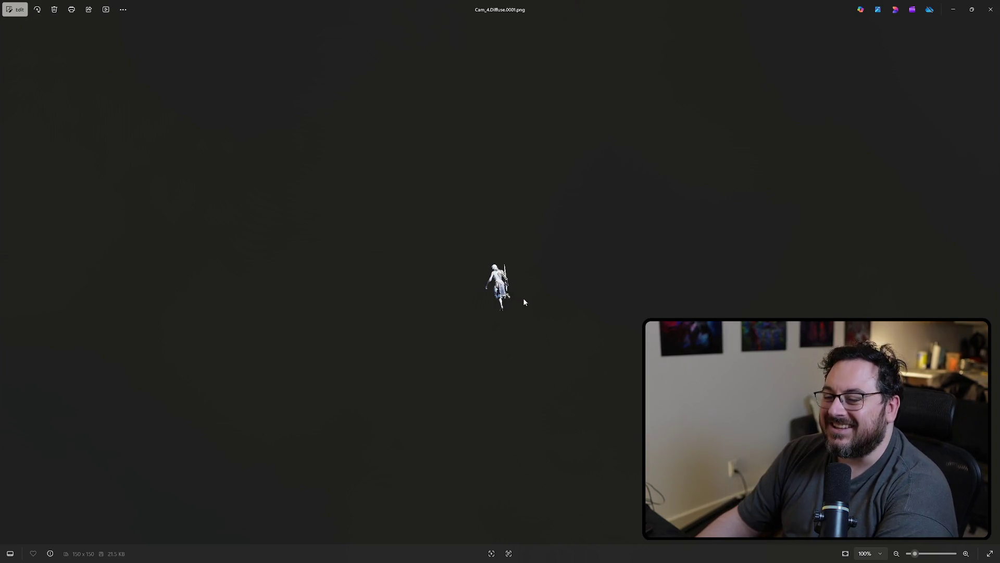
key(Left)
key(Left)
key(Left)
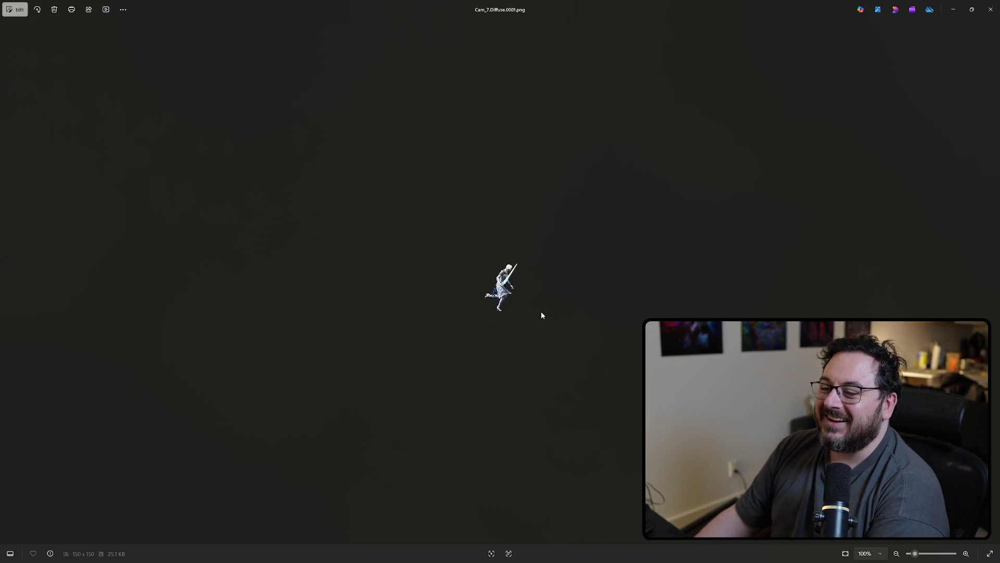
Step: Return to the Cam_1 render, zoom in on the pixelated character, and close Photos
key(Left)
key(Left)
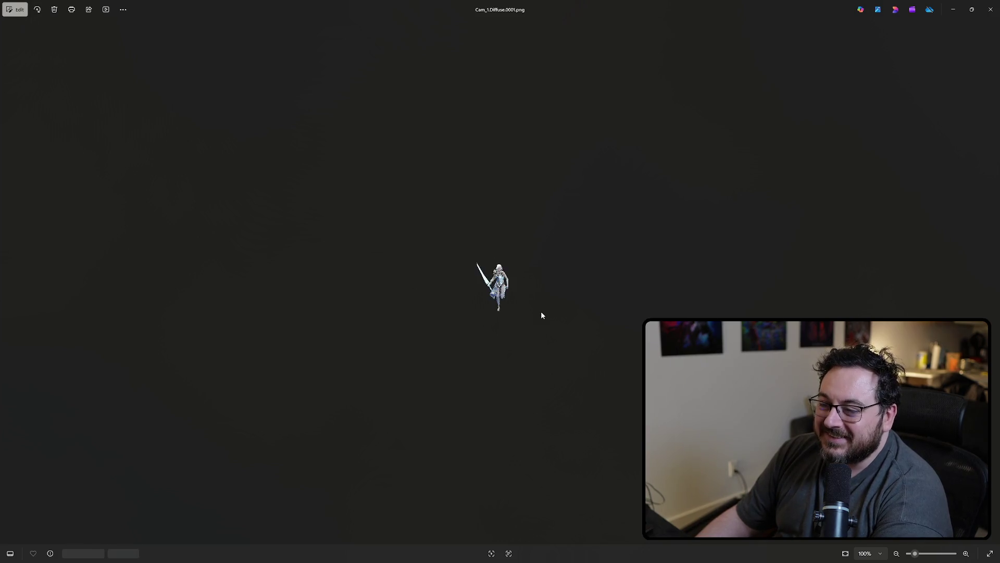
scroll(542, 315, up, 5)
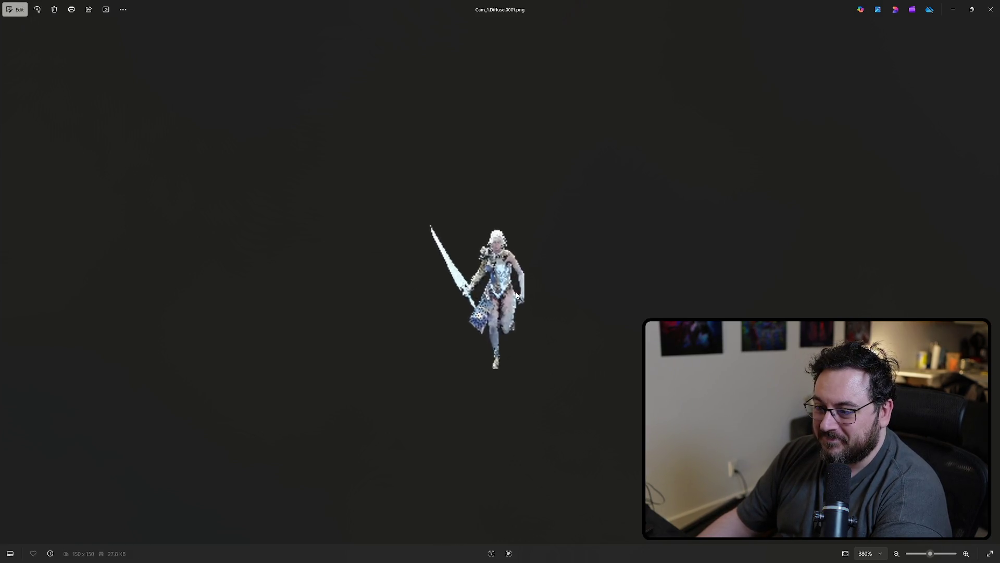
click(991, 9)
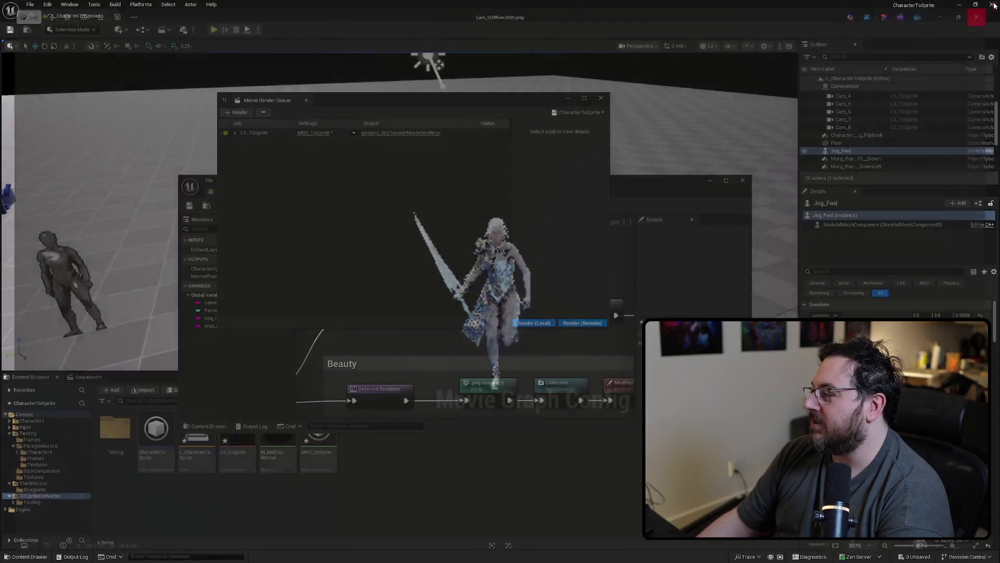